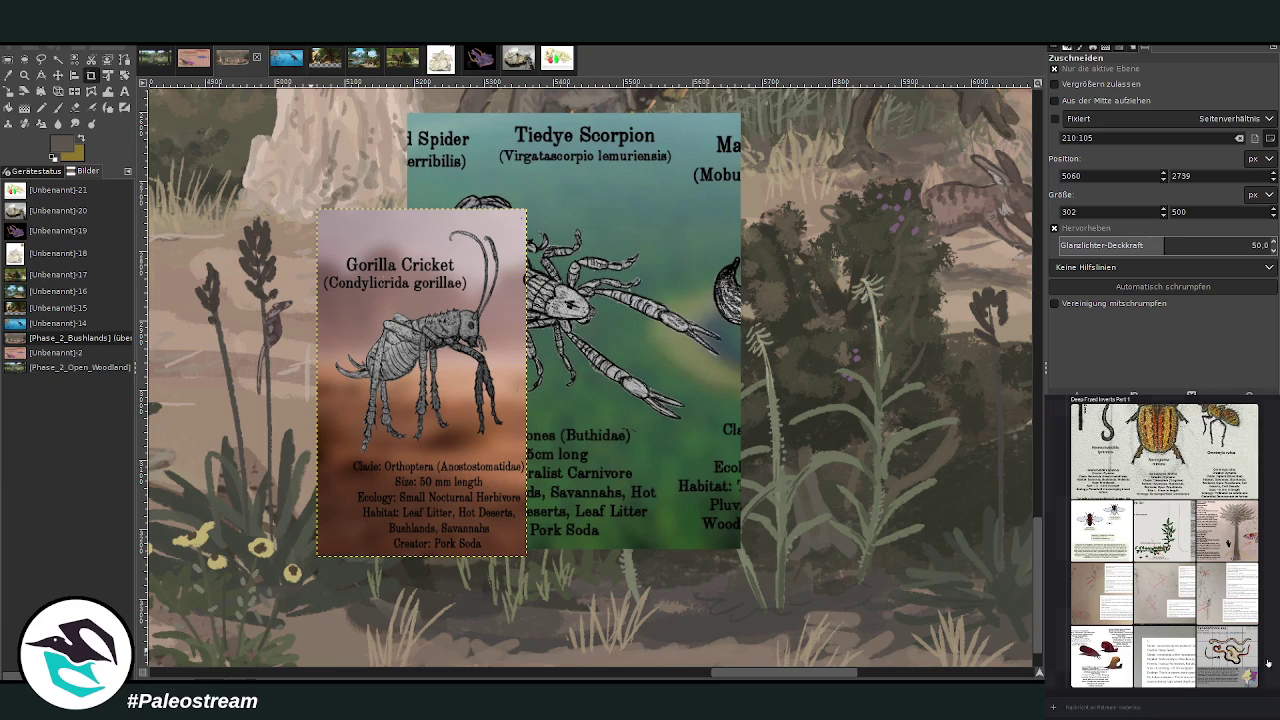
# Step: Look over the scorpion sketch and Duke moth reference images in the chat
pyautogui.click(1116, 640)
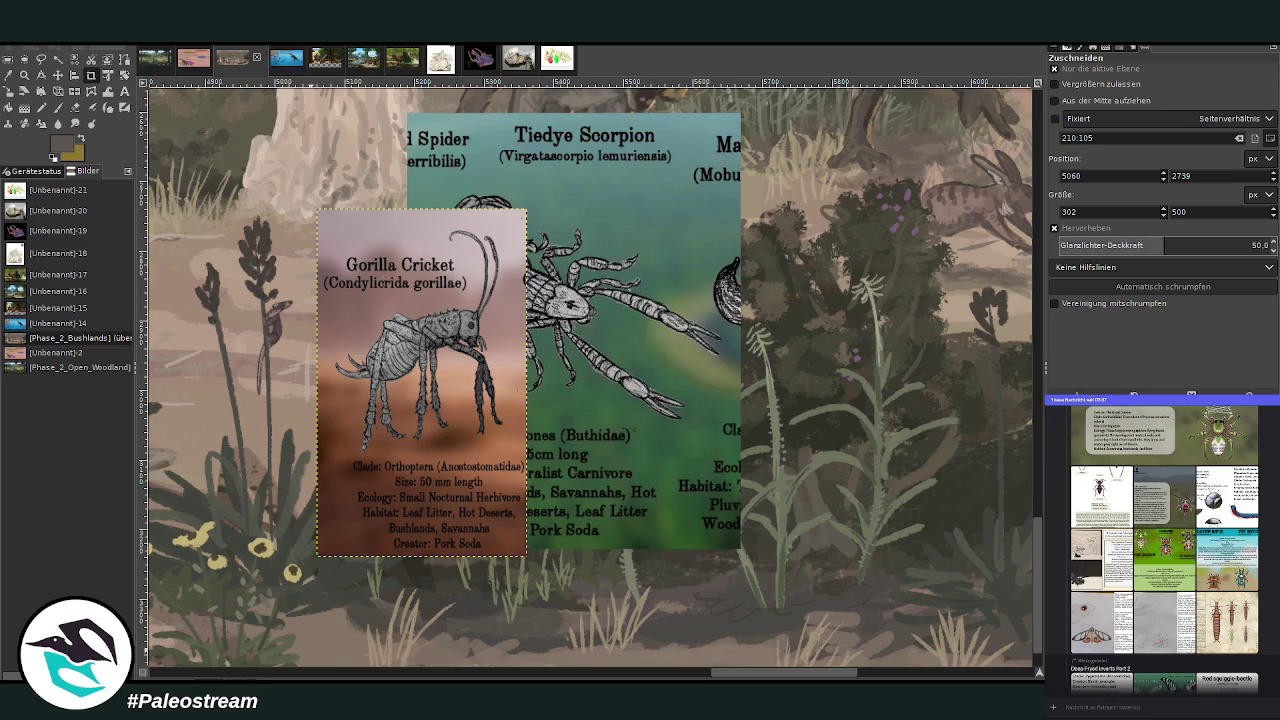
pyautogui.click(1098, 577)
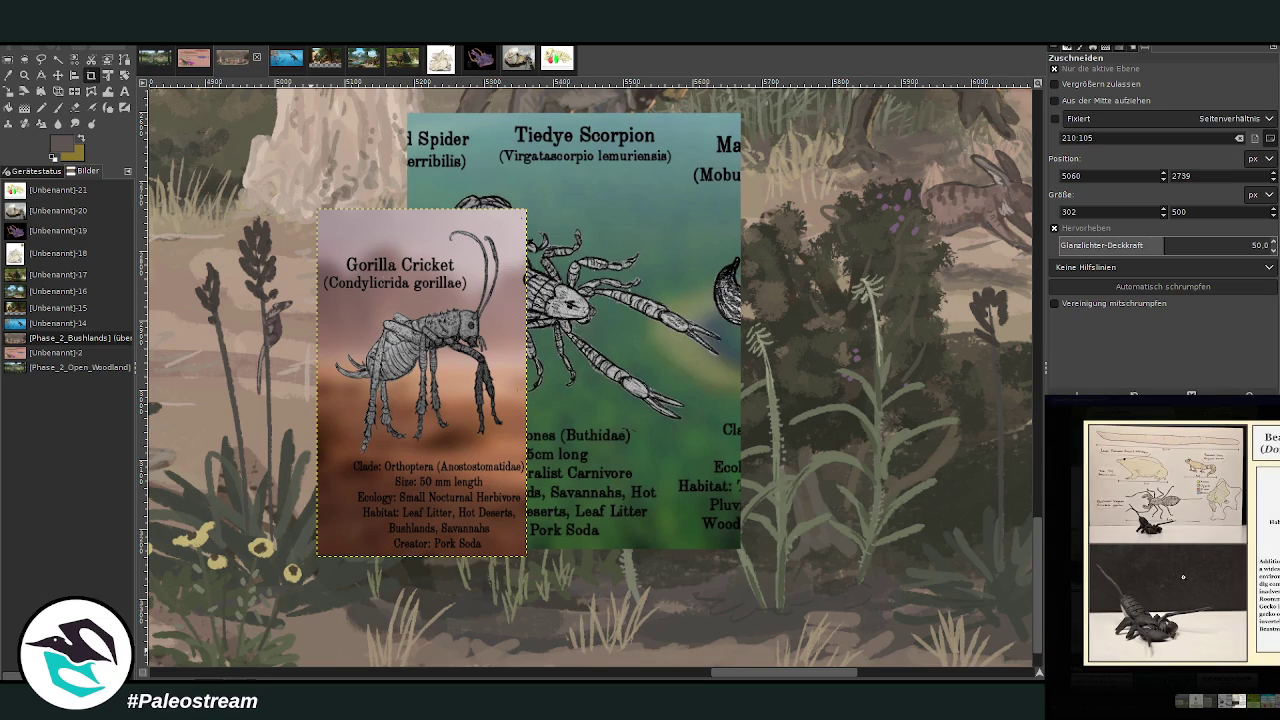
pyautogui.press('Escape')
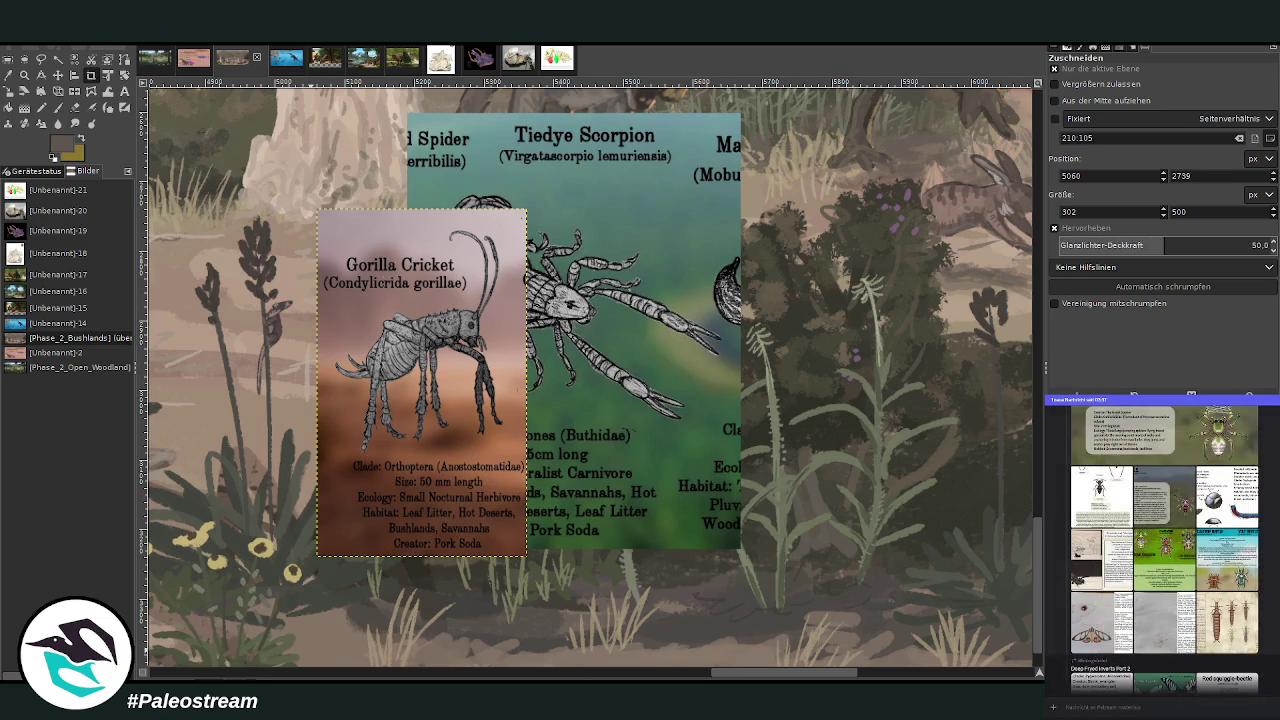
pyautogui.scroll(-2, 1163, 549)
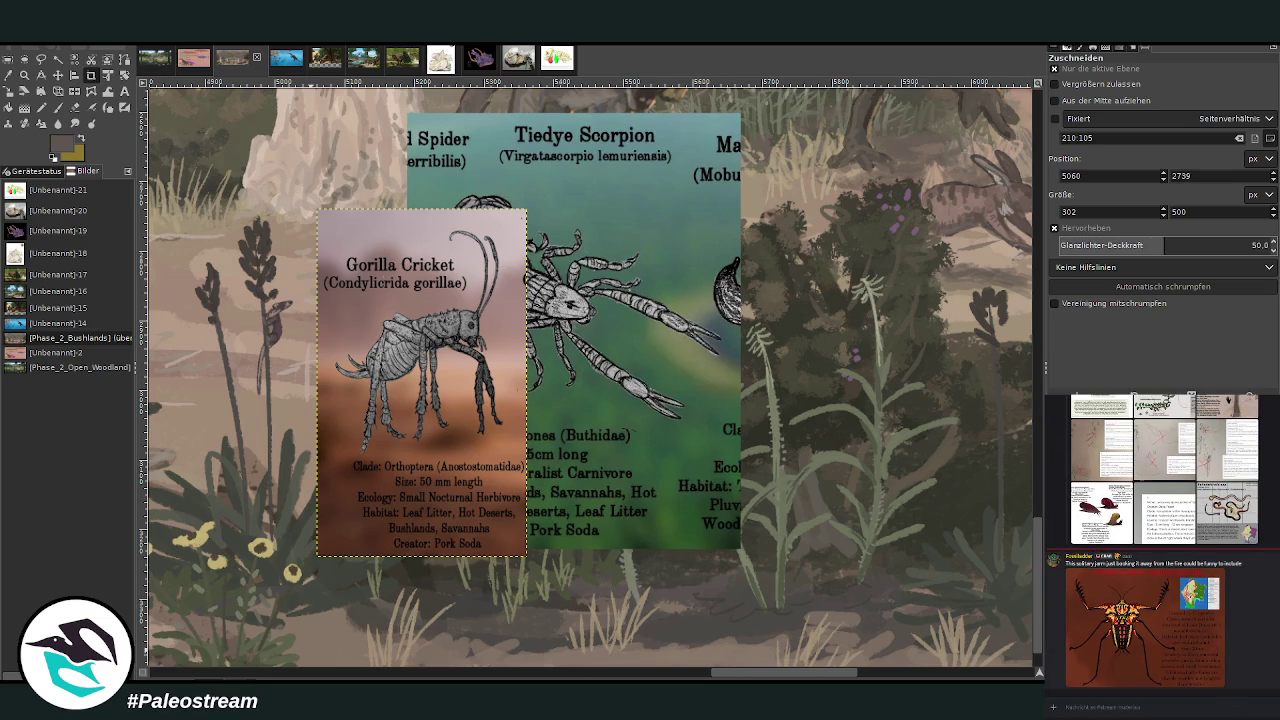
pyautogui.scroll(2, 1163, 540)
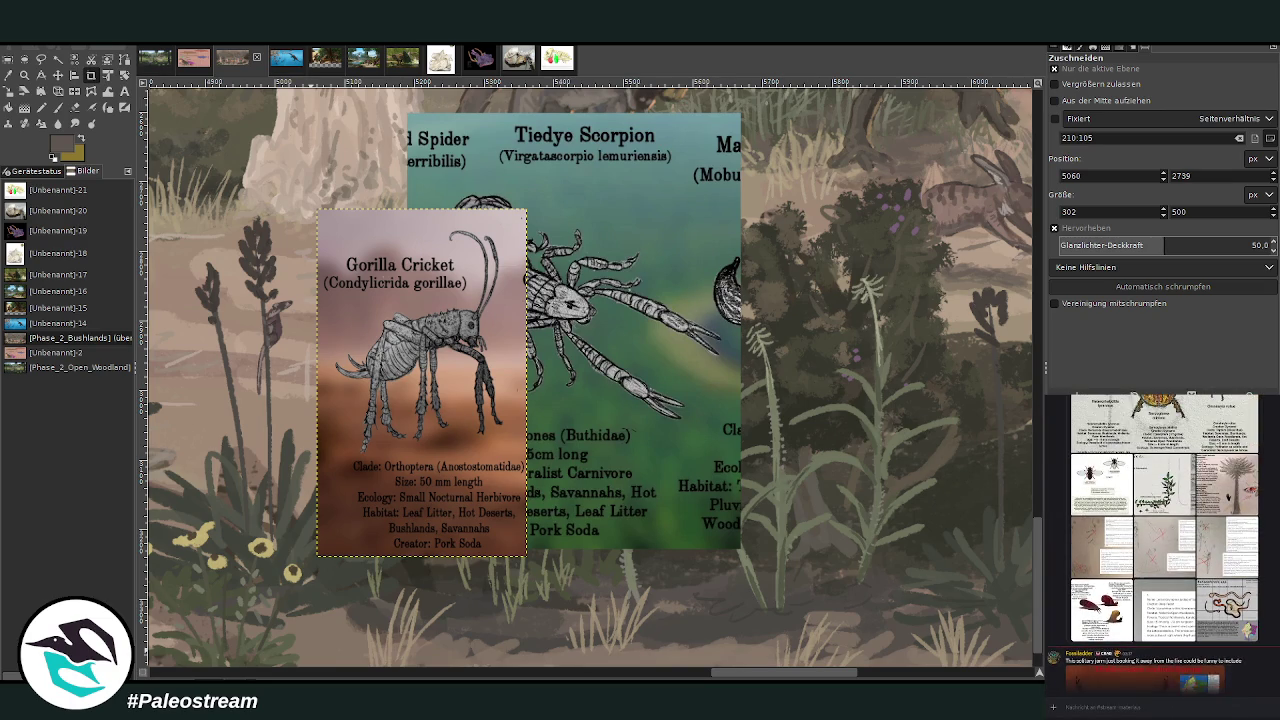
pyautogui.scroll(1, 1163, 540)
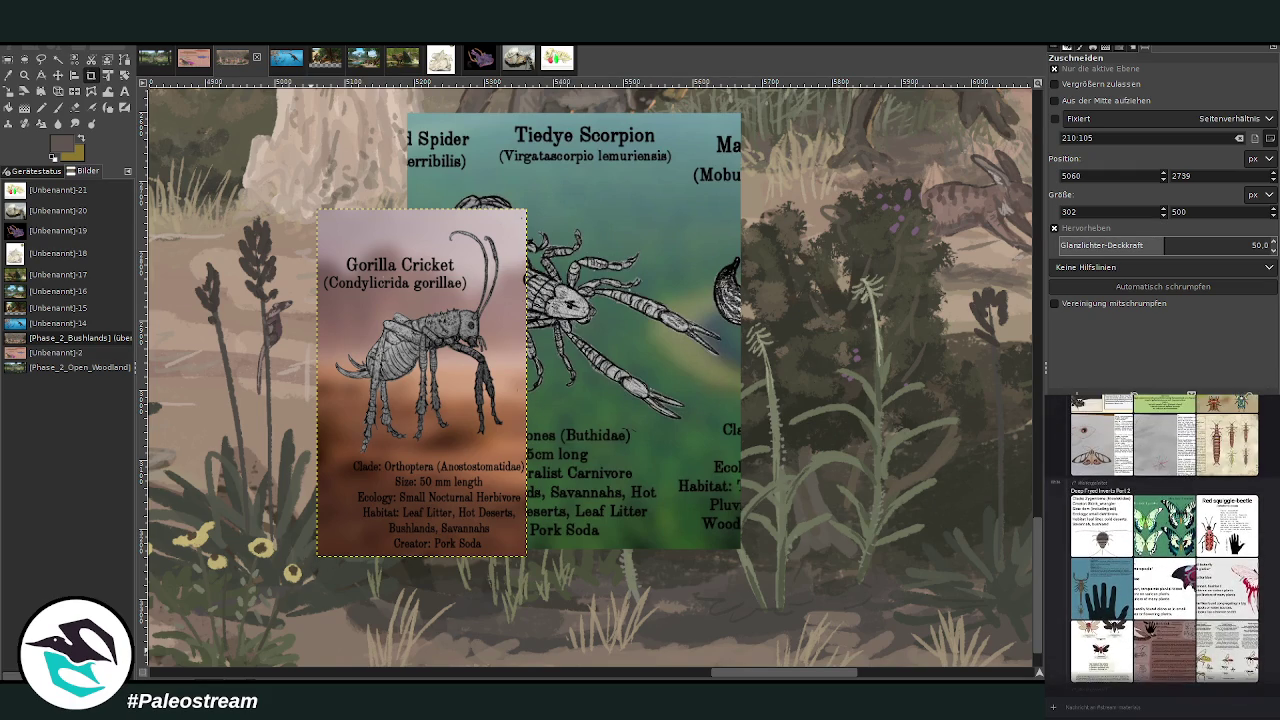
pyautogui.click(1102, 435)
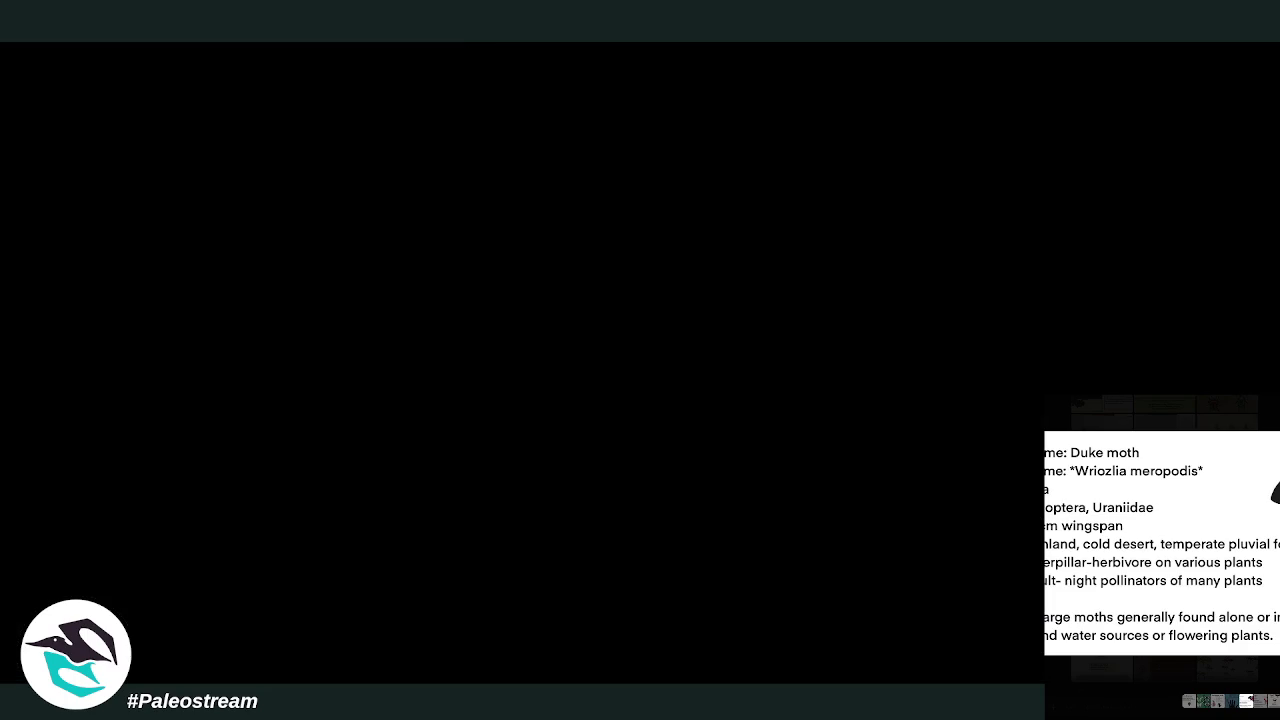
pyautogui.press('Escape')
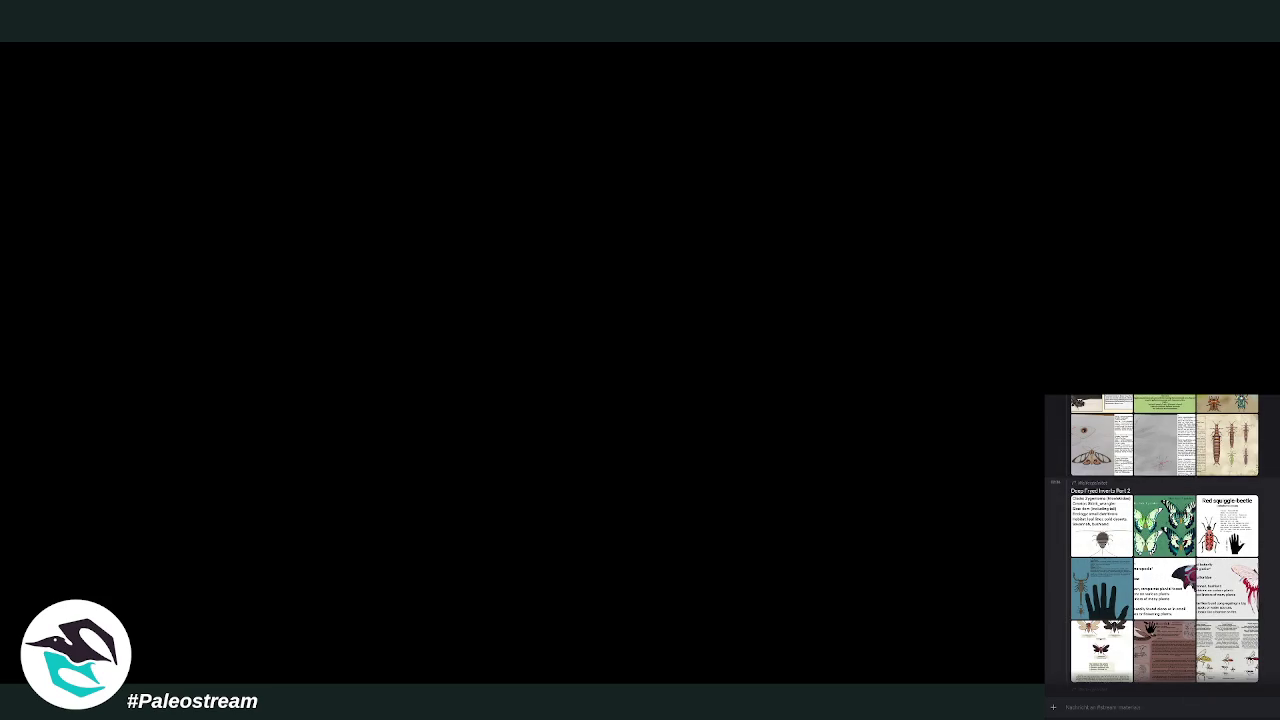
# Step: Scroll up through the chat and enlarge the bee illustration reference
pyautogui.scroll(1, 1163, 544)
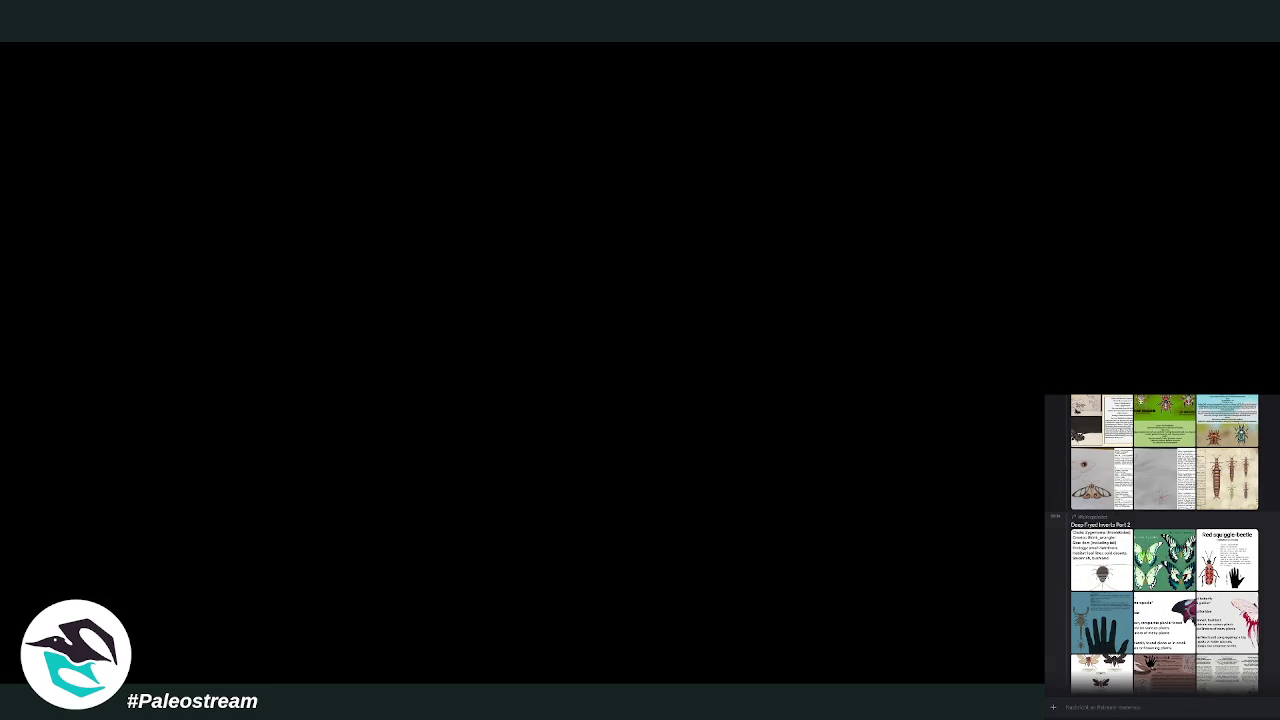
pyautogui.scroll(1, 1163, 544)
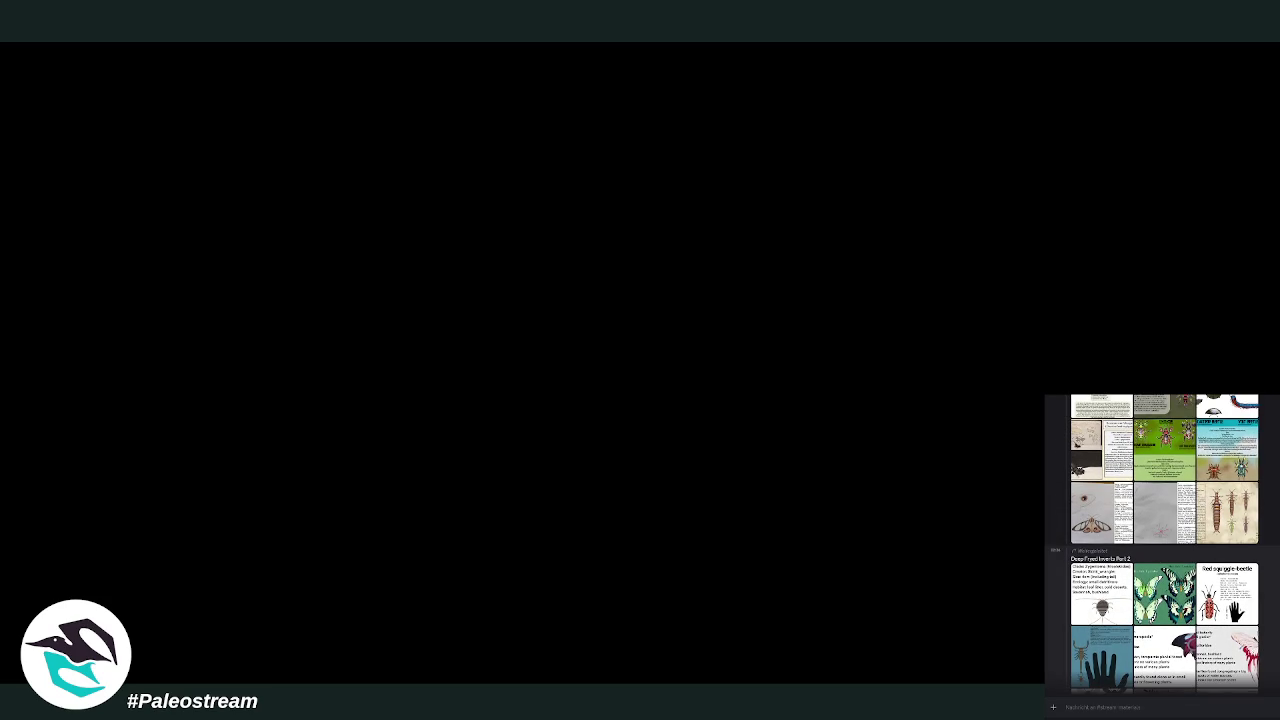
pyautogui.scroll(2, 1163, 544)
pyautogui.scroll(2, 1163, 544)
pyautogui.scroll(1, 1163, 544)
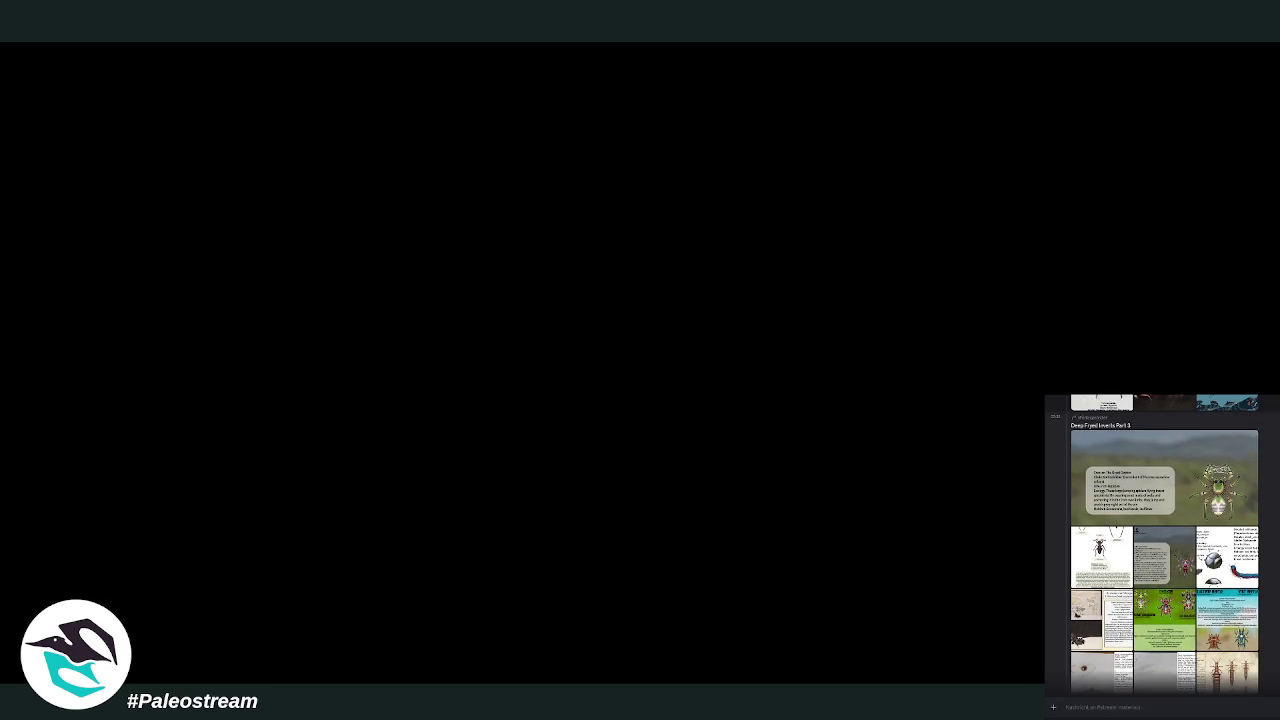
pyautogui.scroll(2, 1163, 544)
pyautogui.scroll(3, 1163, 544)
pyautogui.scroll(1, 1163, 544)
pyautogui.scroll(1, 1163, 544)
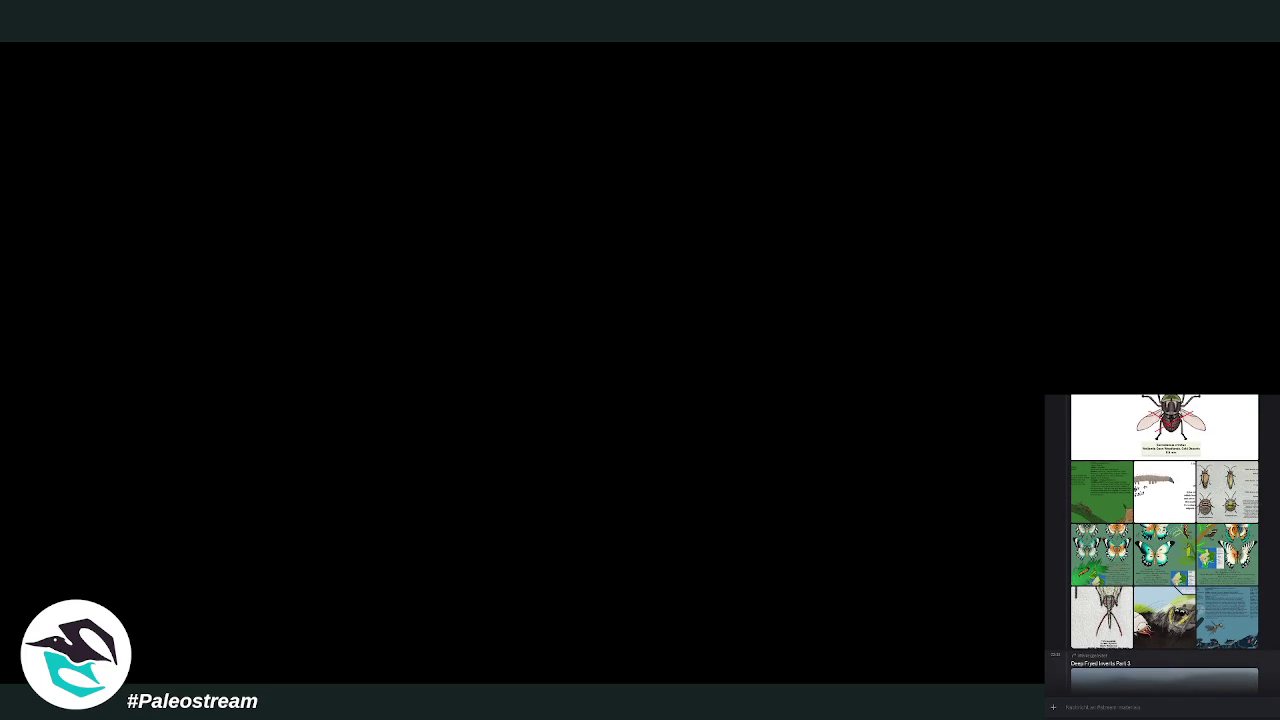
pyautogui.scroll(1, 1163, 544)
pyautogui.scroll(2, 1163, 544)
pyautogui.scroll(3, 1163, 544)
pyautogui.scroll(1, 1163, 544)
pyautogui.scroll(2, 1163, 544)
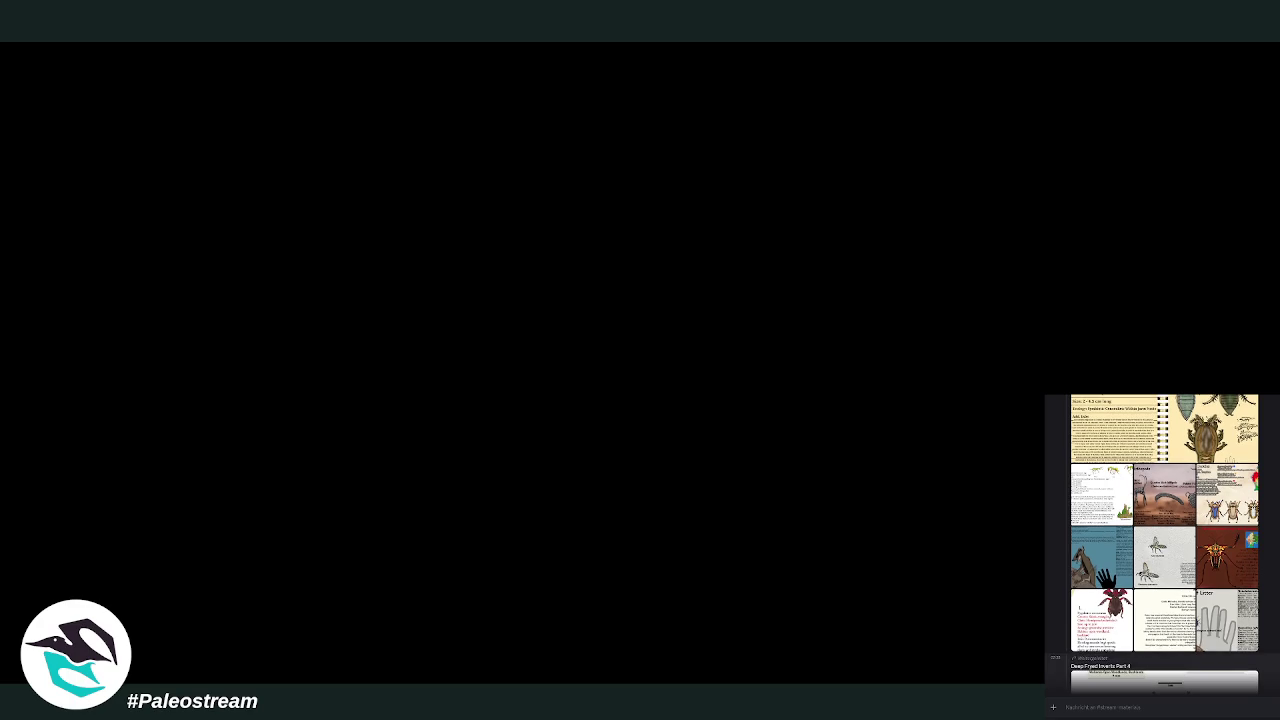
pyautogui.scroll(1, 1163, 544)
pyautogui.click(1158, 605)
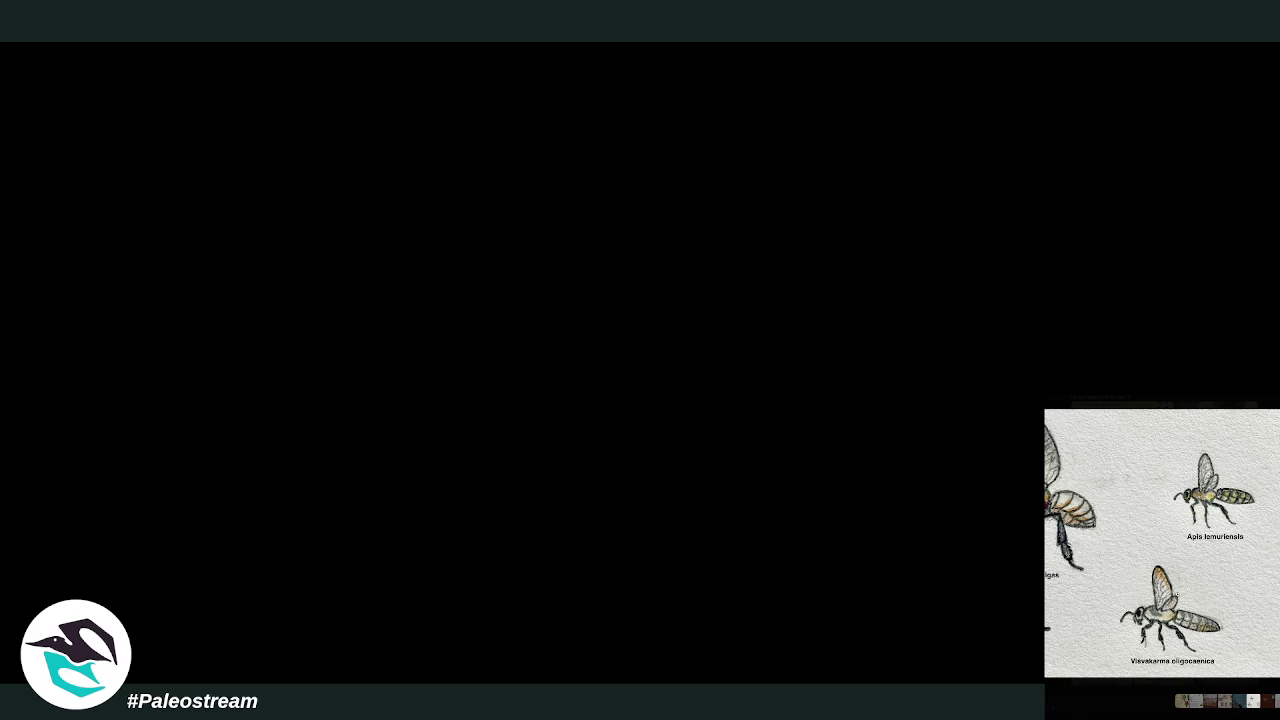
# Step: Copy the bee illustration into GIMP and crop it to the Apis lemuriensis bee
pyautogui.rightClick(1166, 508)
pyautogui.click(1178, 519)
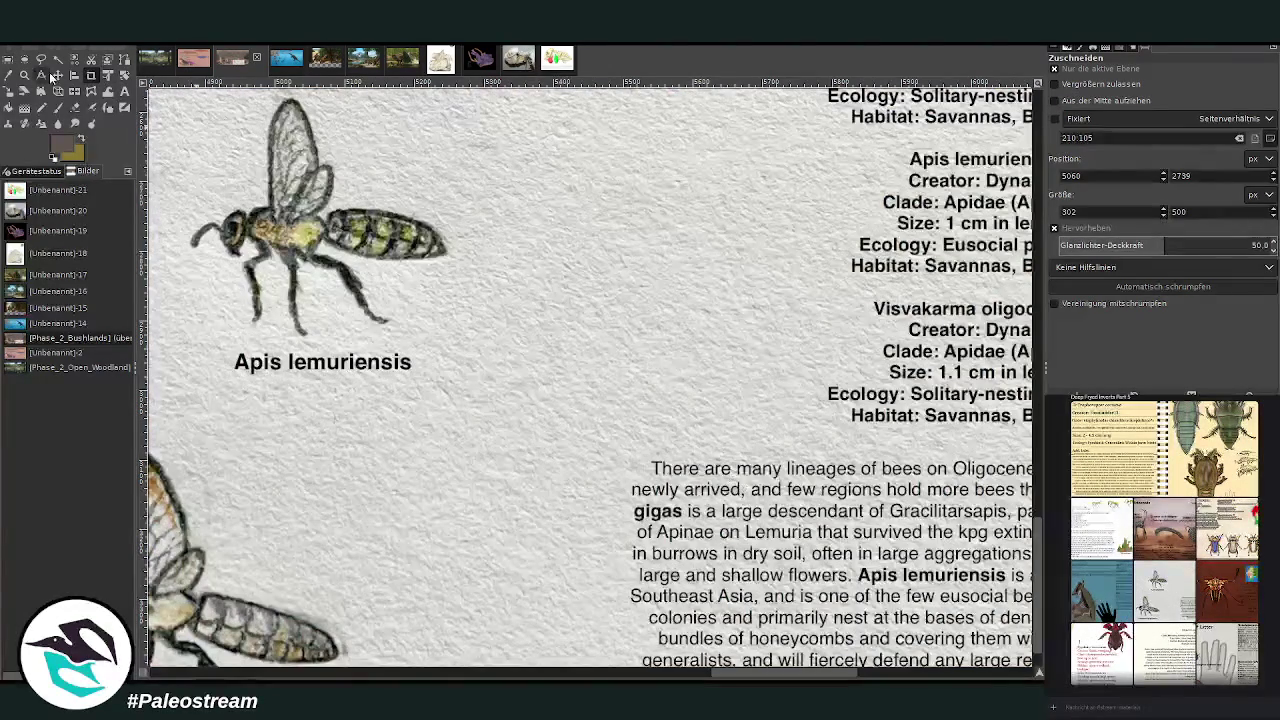
pyautogui.moveTo(179, 95); pyautogui.dragTo(487, 417)
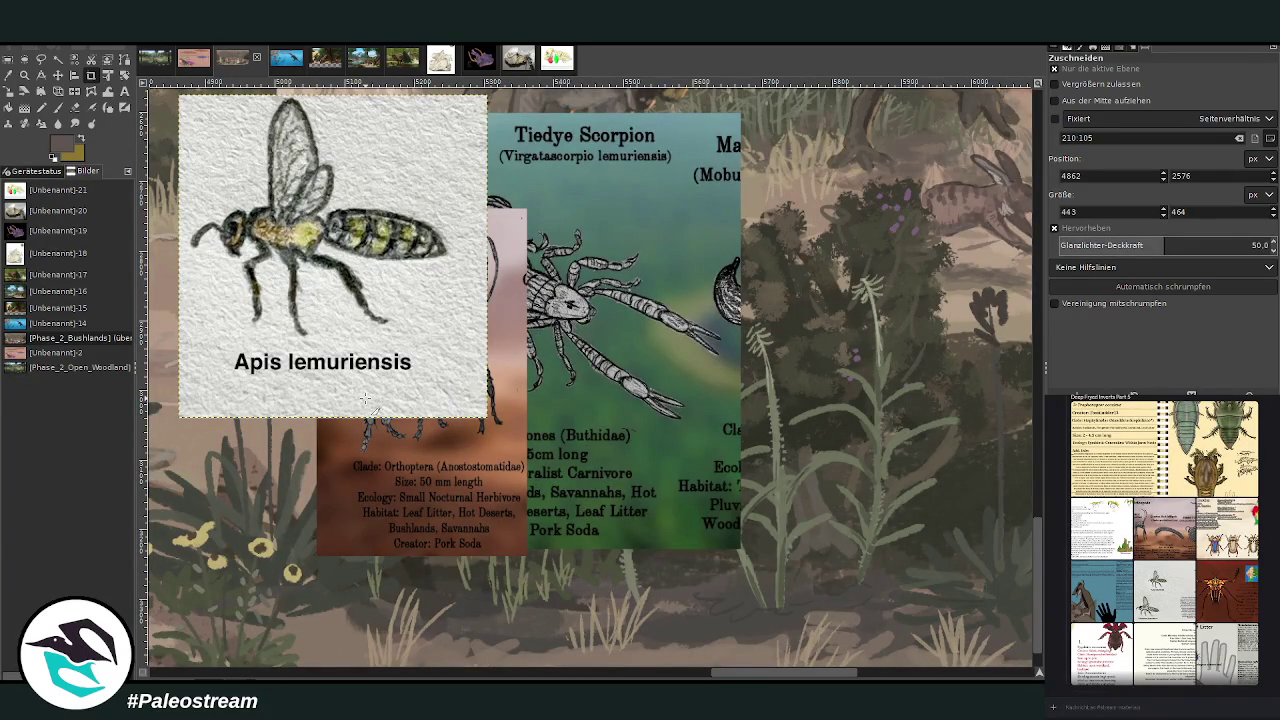
# Step: Zoom out, then zoom back in on the area around the insect cards
pyautogui.click(24, 74)
pyautogui.click(1093, 107)
pyautogui.click(594, 326)
pyautogui.click(592, 322)
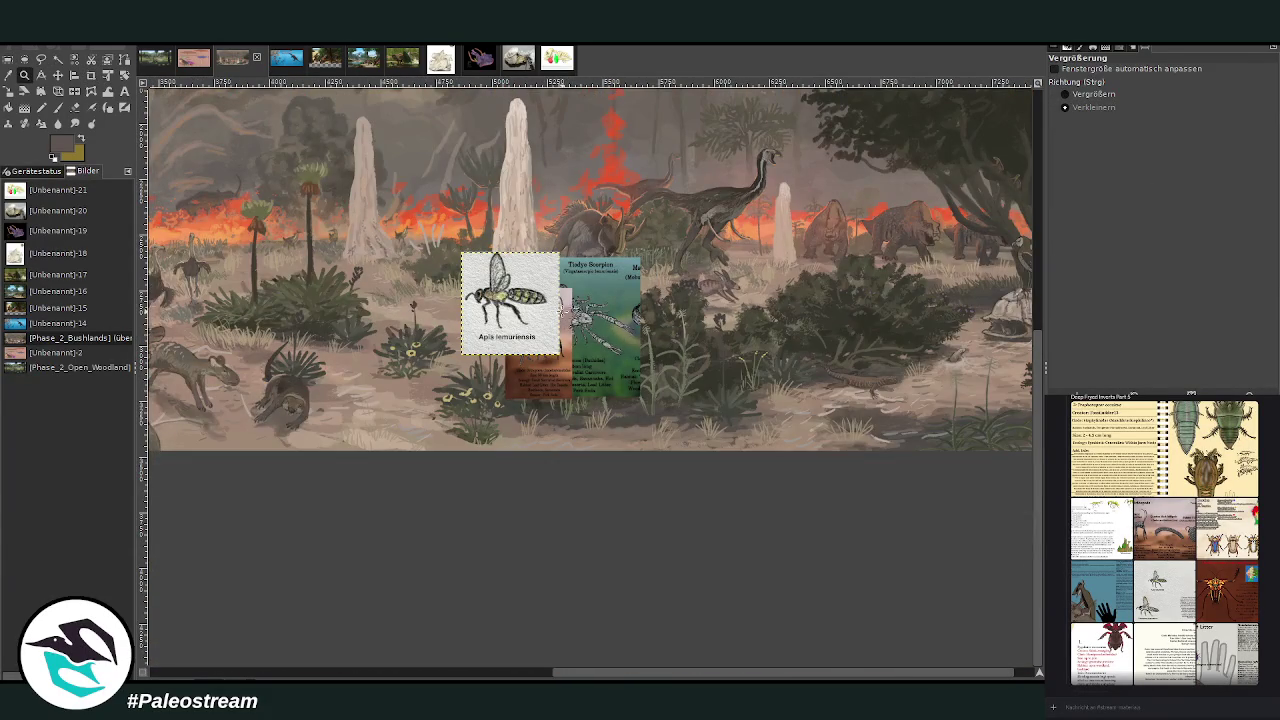
pyautogui.click(1093, 94)
pyautogui.moveTo(390, 200); pyautogui.dragTo(836, 450)
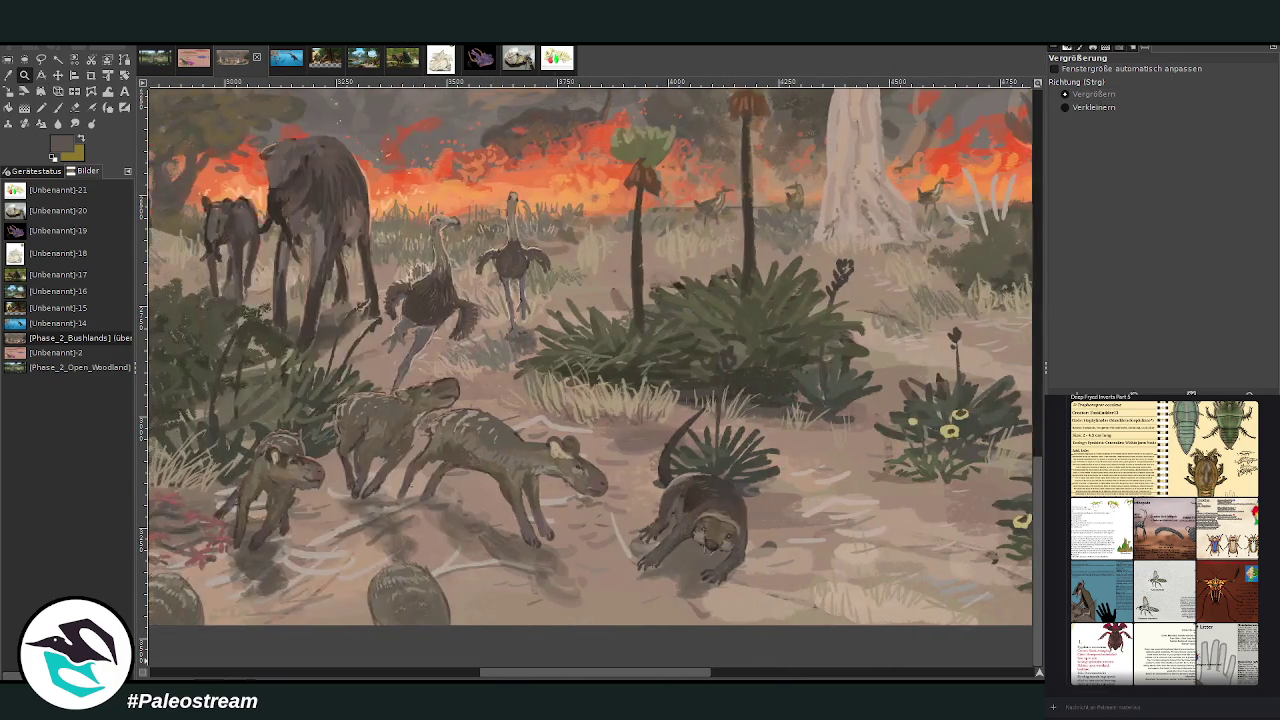
pyautogui.moveTo(795, 674)
pyautogui.mouseDown()
pyautogui.moveTo(860, 674)
pyautogui.moveTo(485, 674)
pyautogui.moveTo(855, 674)
pyautogui.moveTo(713, 674)
pyautogui.mouseUp()
pyautogui.click(58, 75)
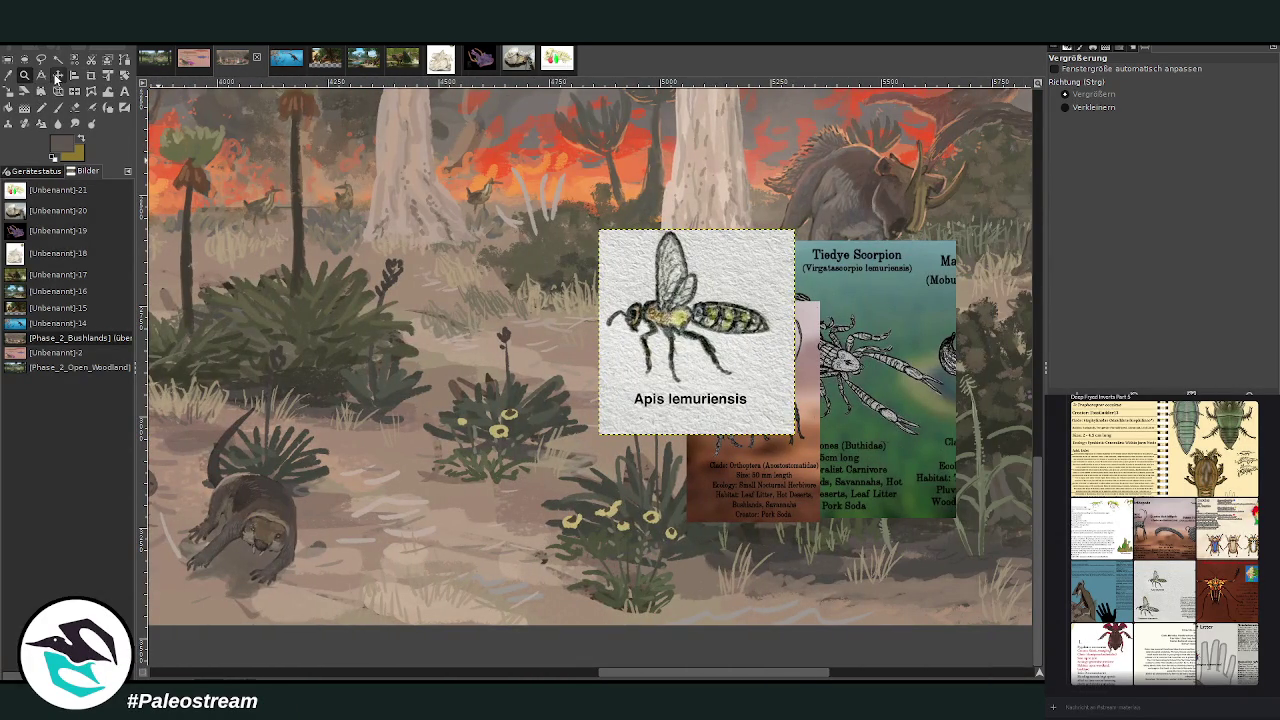
# Step: Drag the bee card far left across the painting, scrolling the canvas along
pyautogui.moveTo(693, 390); pyautogui.dragTo(269, 413)
pyautogui.moveTo(713, 674); pyautogui.dragTo(544, 674)
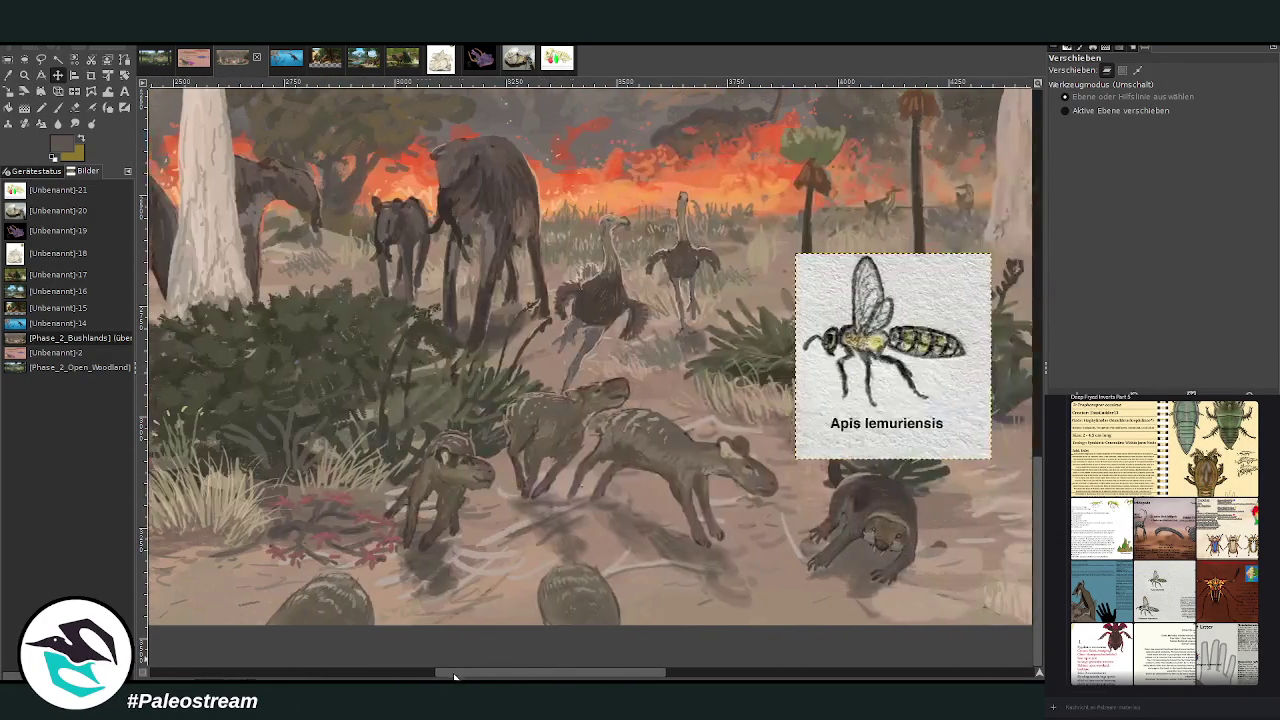
pyautogui.moveTo(887, 385); pyautogui.dragTo(386, 391)
pyautogui.moveTo(589, 674); pyautogui.dragTo(474, 674)
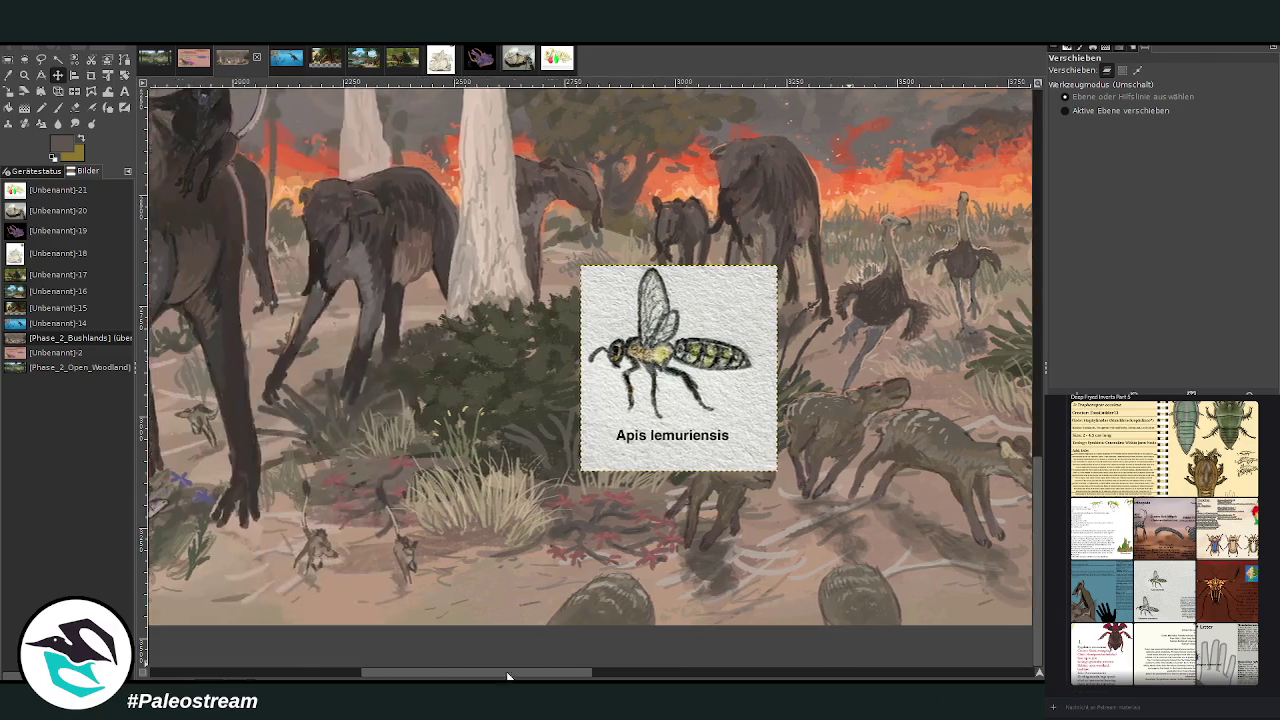
pyautogui.moveTo(750, 425)
pyautogui.mouseDown()
pyautogui.moveTo(517, 435)
pyautogui.moveTo(315, 424)
pyautogui.mouseUp()
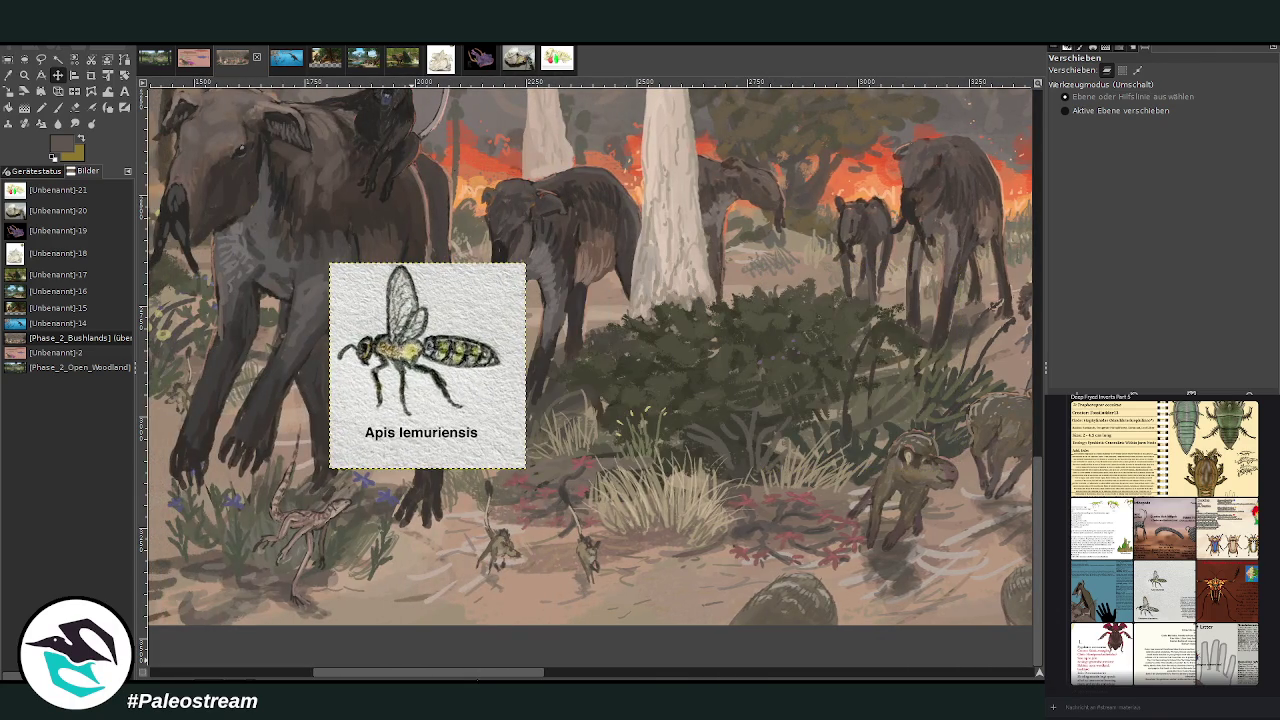
pyautogui.moveTo(477, 674); pyautogui.dragTo(389, 674)
pyautogui.moveTo(855, 617); pyautogui.dragTo(447, 617)
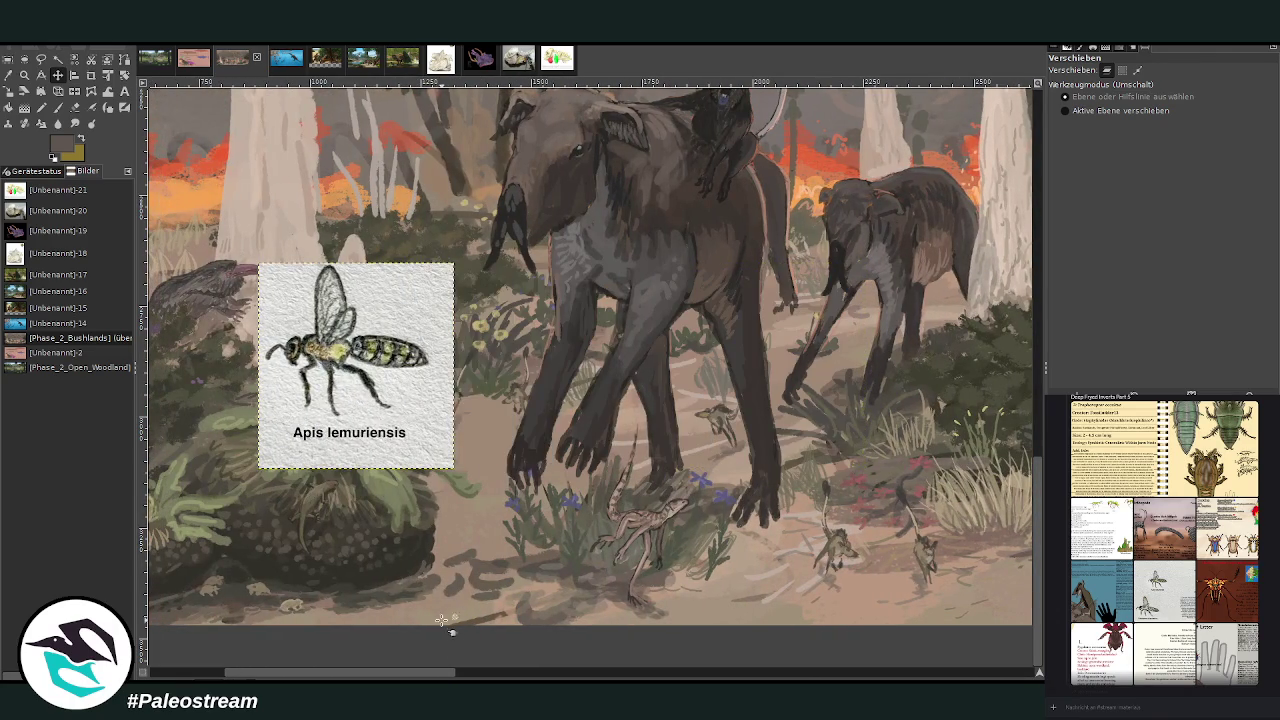
pyautogui.moveTo(430, 670); pyautogui.dragTo(355, 670)
pyautogui.moveTo(602, 436); pyautogui.dragTo(444, 431)
# Step: Zoom in on the bee card and the plants below, then select the background layer
pyautogui.click(24, 75)
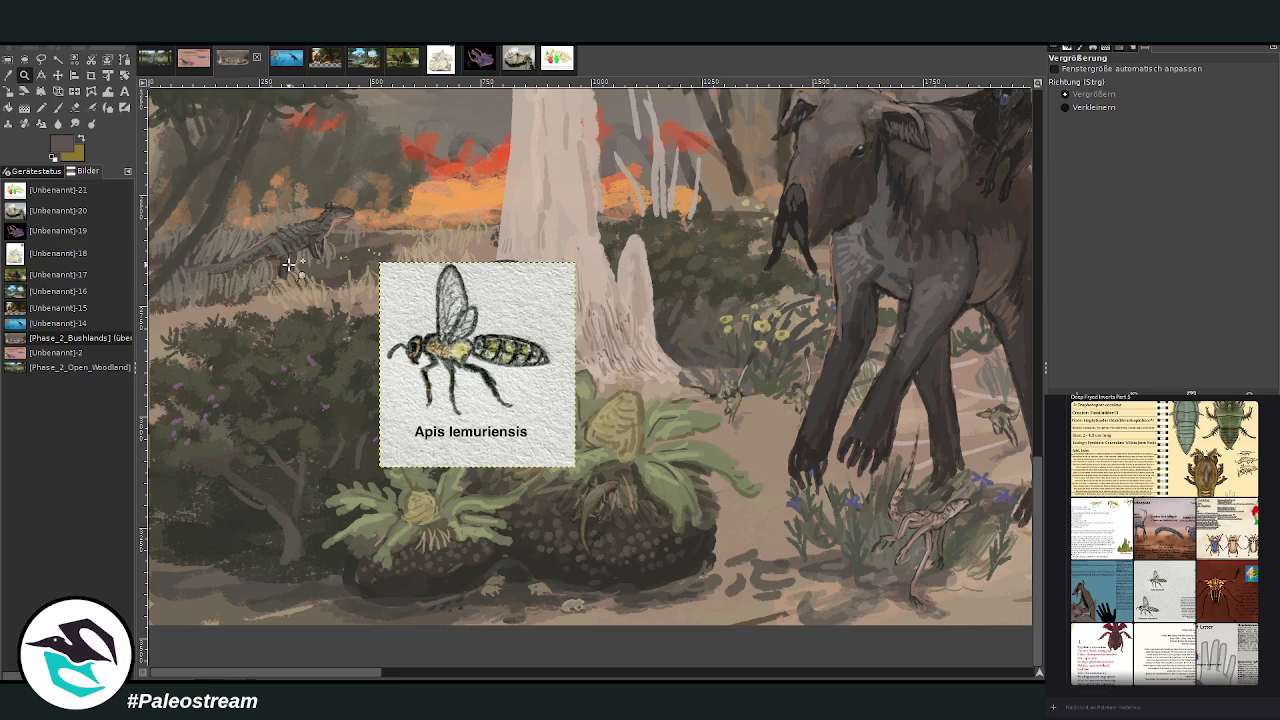
pyautogui.moveTo(160, 258); pyautogui.dragTo(616, 609)
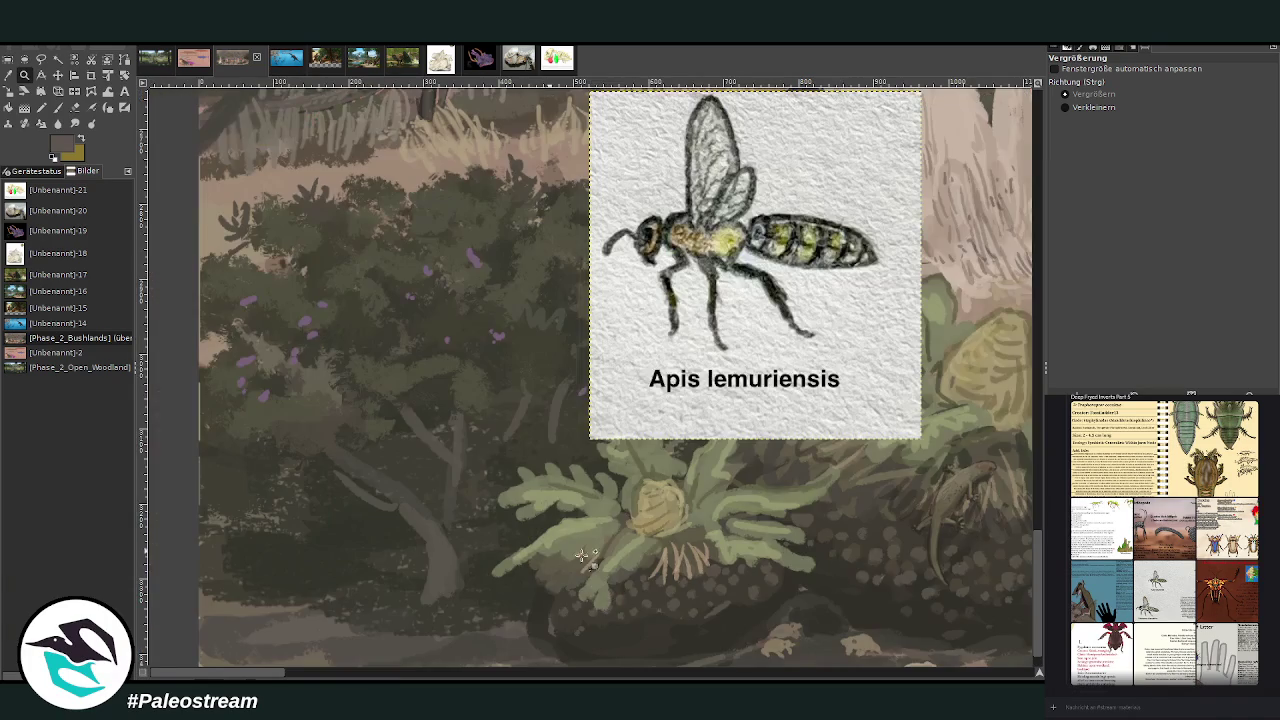
pyautogui.scroll(-1, 1020, 572)
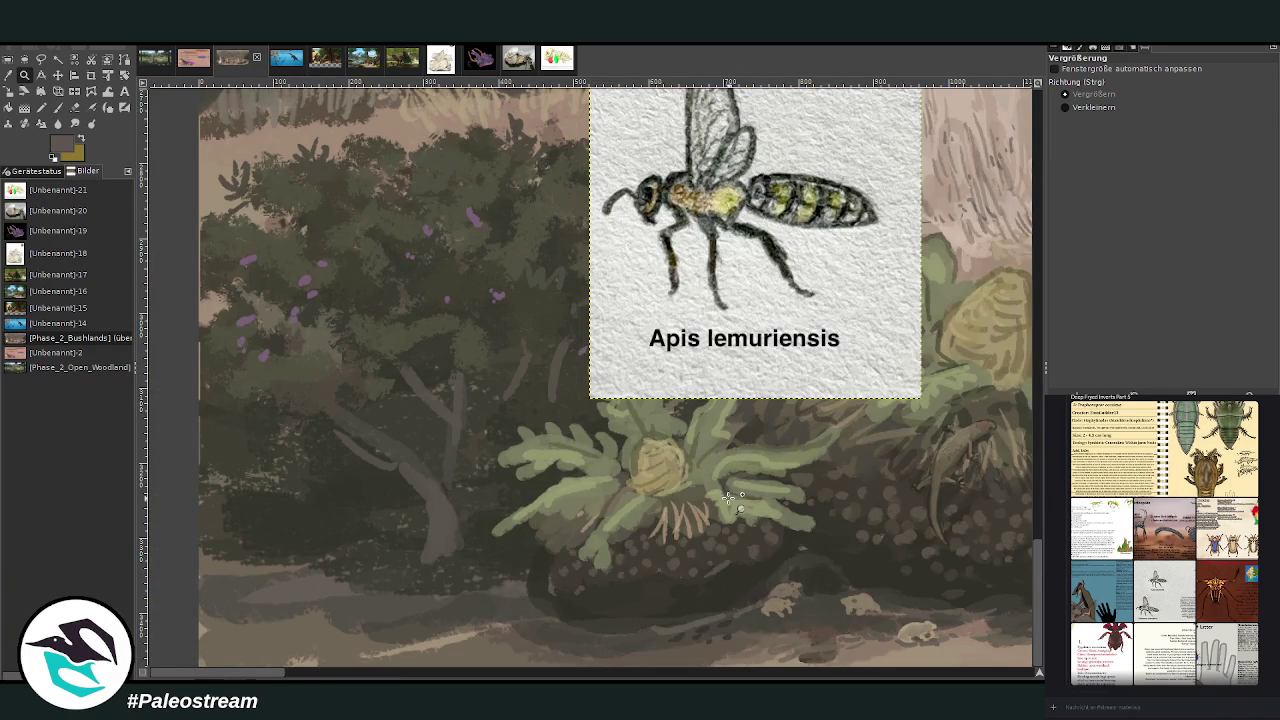
pyautogui.press('pagedown')
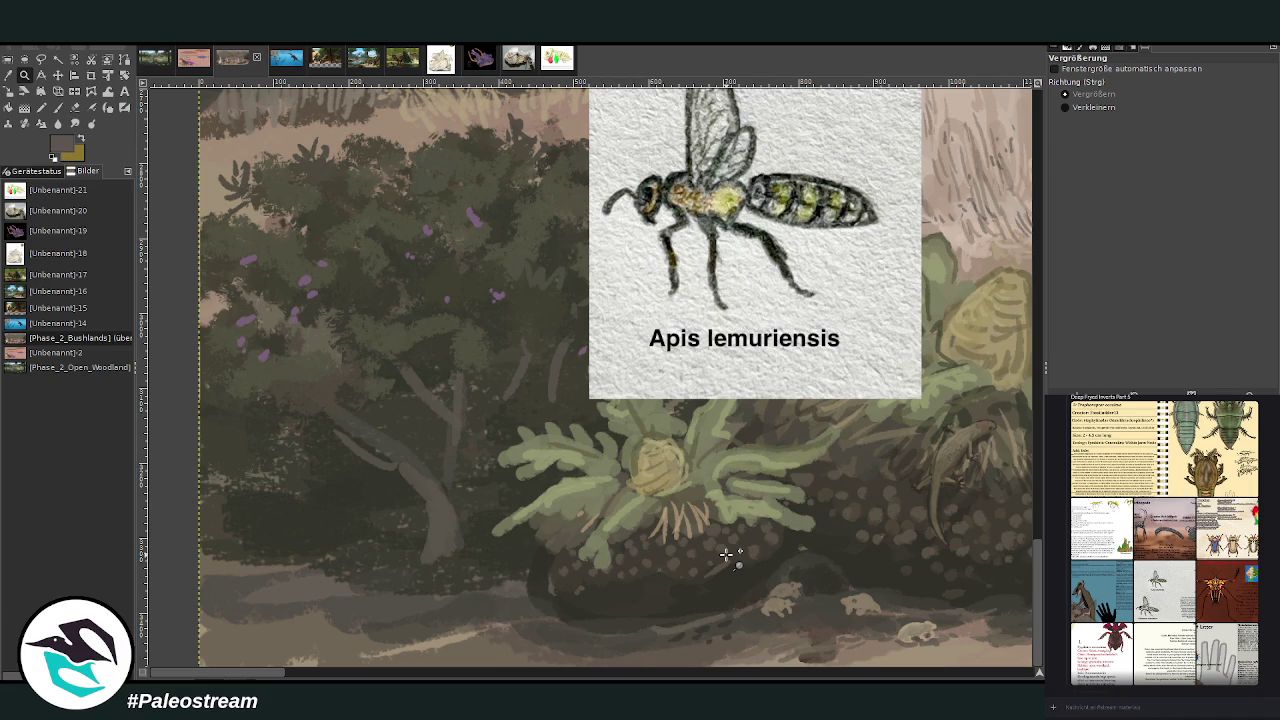
# Step: At 69 opacity, extend the beige ground stroke and add dark brown zigzags to the striped plant
pyautogui.click(57, 107)
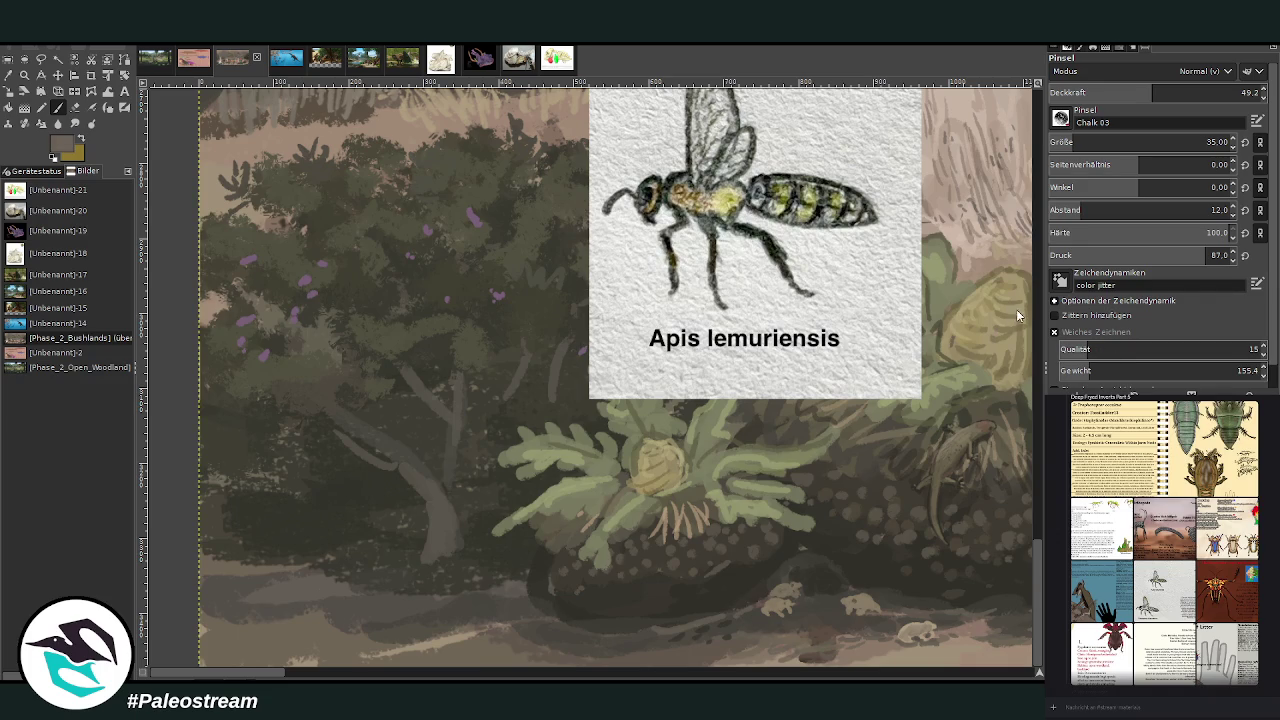
pyautogui.moveTo(1152, 92); pyautogui.dragTo(1194, 92)
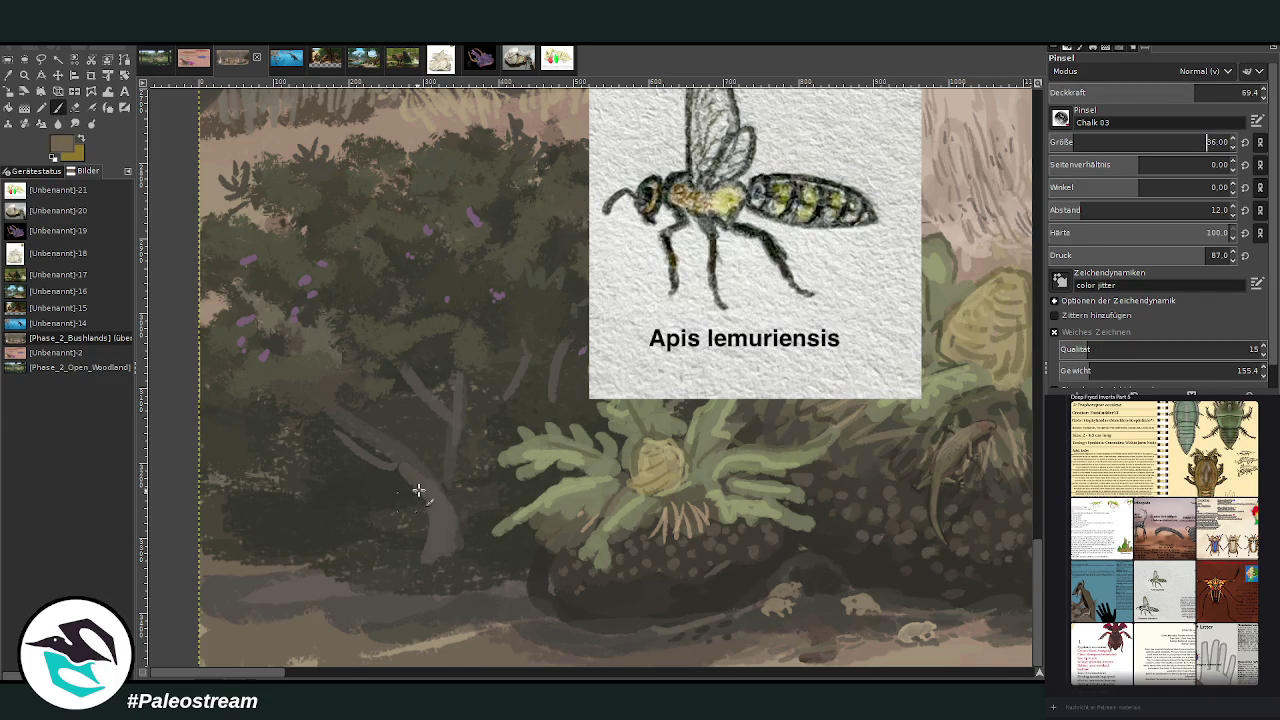
pyautogui.moveTo(378, 515)
pyautogui.mouseDown()
pyautogui.moveTo(377, 503)
pyautogui.moveTo(377, 537)
pyautogui.moveTo(383, 512)
pyautogui.moveTo(392, 540)
pyautogui.moveTo(372, 540)
pyautogui.moveTo(403, 516)
pyautogui.moveTo(408, 549)
pyautogui.mouseUp()
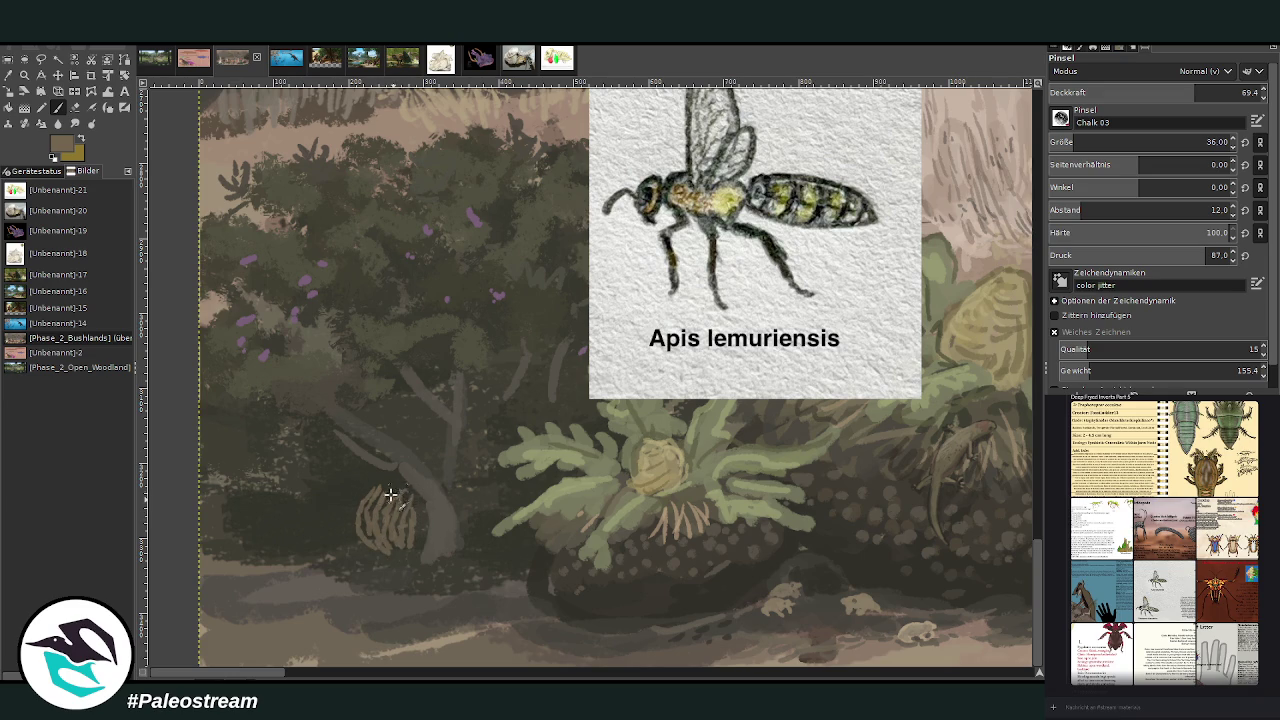
pyautogui.keyDown('ctrl'); pyautogui.click(1022, 314); pyautogui.keyUp('ctrl')
pyautogui.moveTo(375, 498)
pyautogui.mouseDown()
pyautogui.moveTo(380, 486)
pyautogui.moveTo(363, 508)
pyautogui.moveTo(366, 545)
pyautogui.moveTo(370, 485)
pyautogui.moveTo(412, 550)
pyautogui.moveTo(392, 545)
pyautogui.moveTo(398, 495)
pyautogui.moveTo(374, 486)
pyautogui.mouseUp()
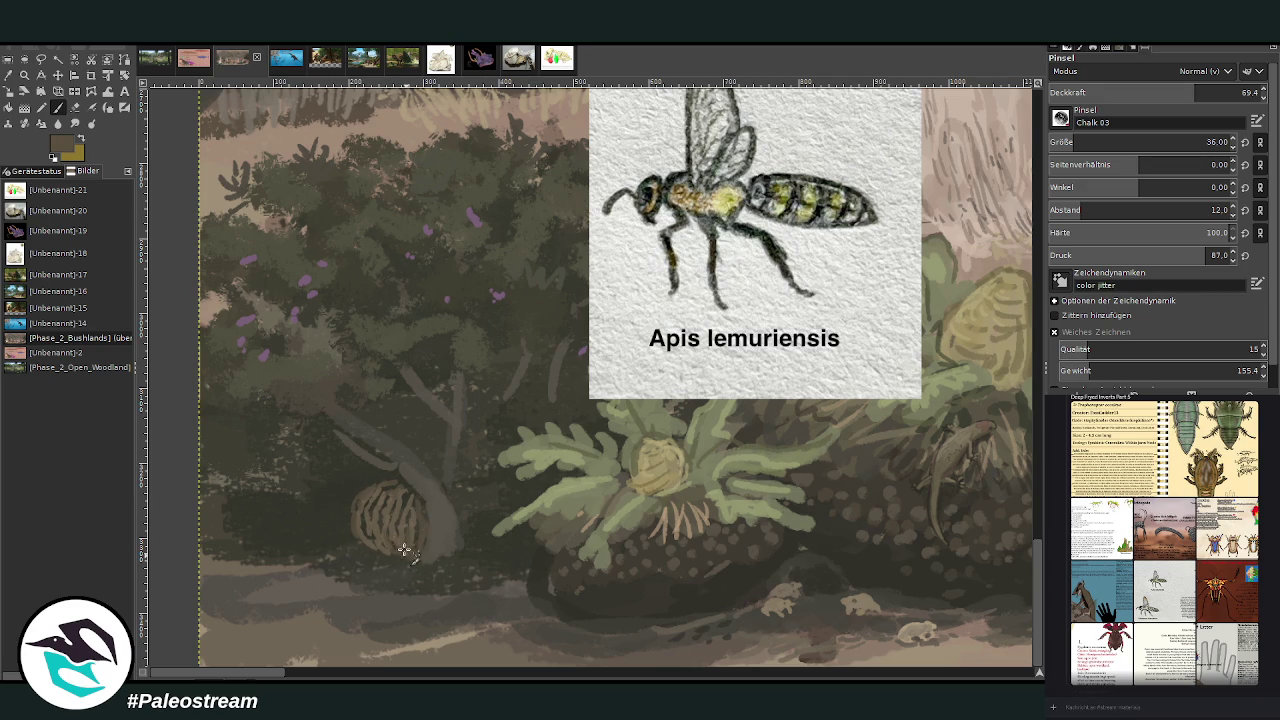
# Step: With a size-27 brush, paint dark brown strokes beside the trunk base, then drop opacity to 50
pyautogui.click(1221, 91)
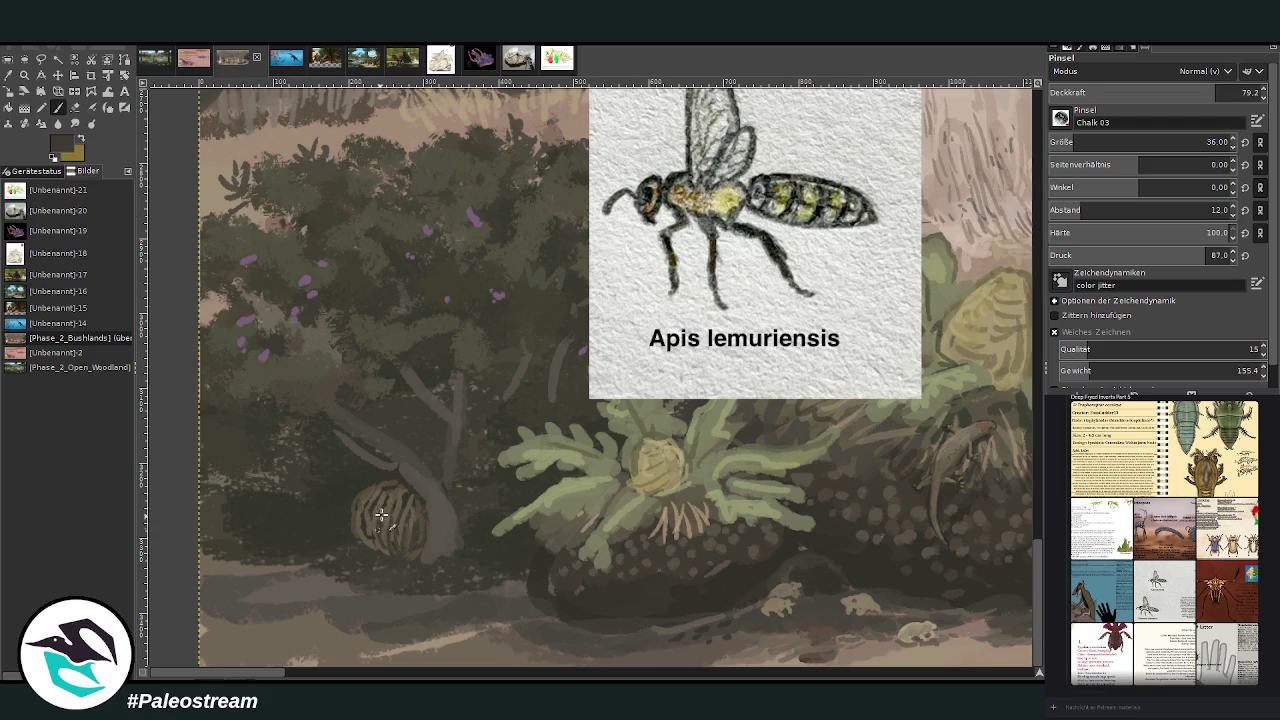
pyautogui.click(1160, 91)
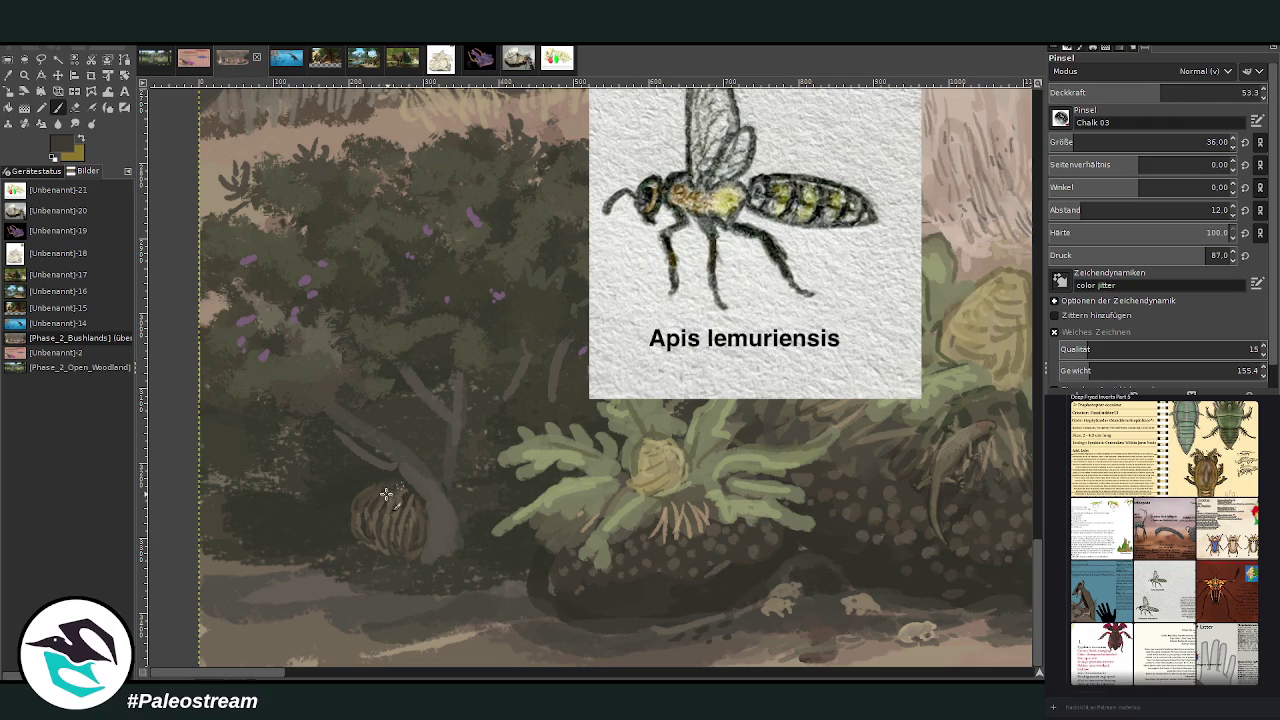
pyautogui.keyDown('ctrl'); pyautogui.click(1012, 328); pyautogui.keyUp('ctrl')
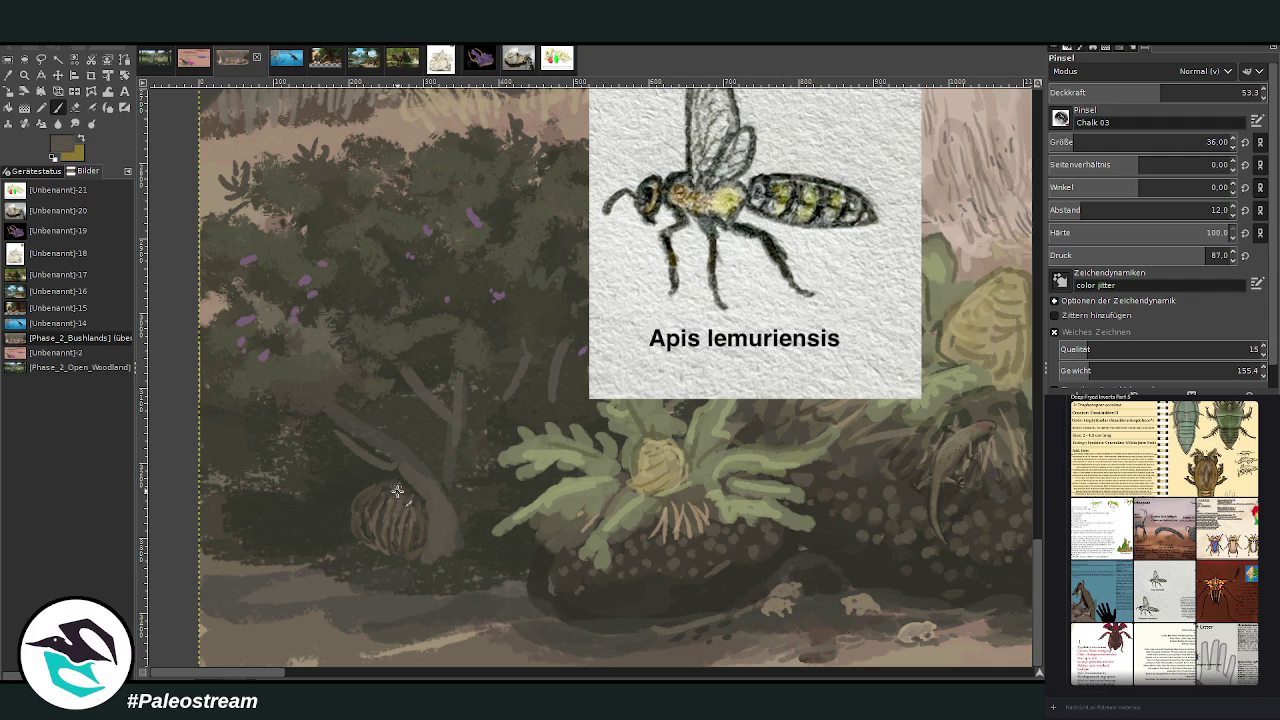
pyautogui.keyDown('ctrl'); pyautogui.click(1020, 288); pyautogui.keyUp('ctrl')
pyautogui.click(1120, 142)
pyautogui.click(1180, 92)
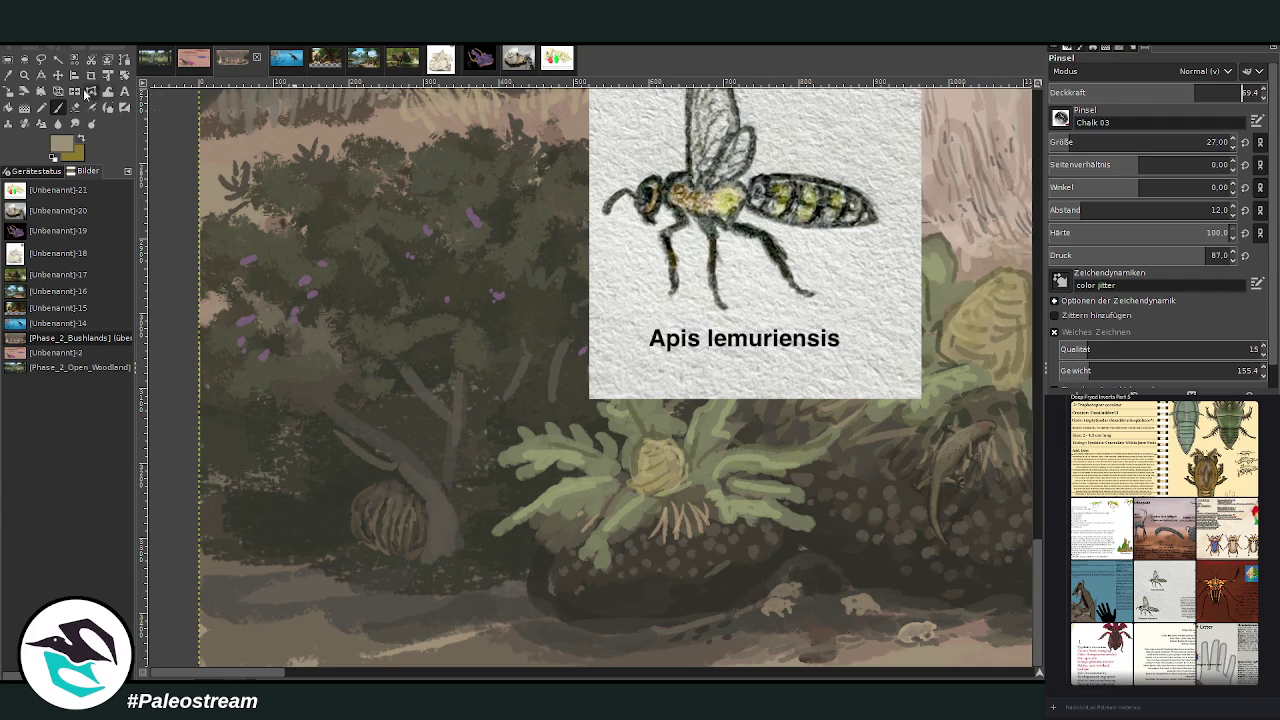
pyautogui.keyDown('ctrl'); pyautogui.click(970, 198); pyautogui.keyUp('ctrl')
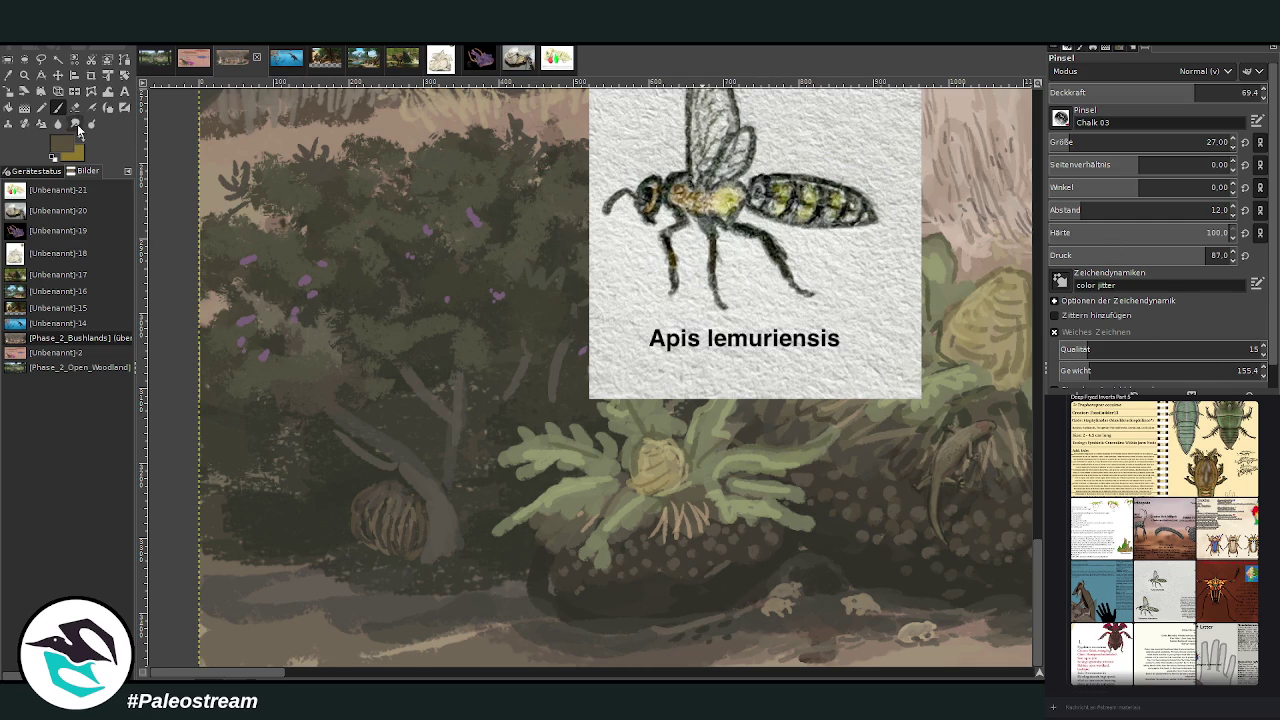
pyautogui.moveTo(462, 508); pyautogui.dragTo(455, 487)
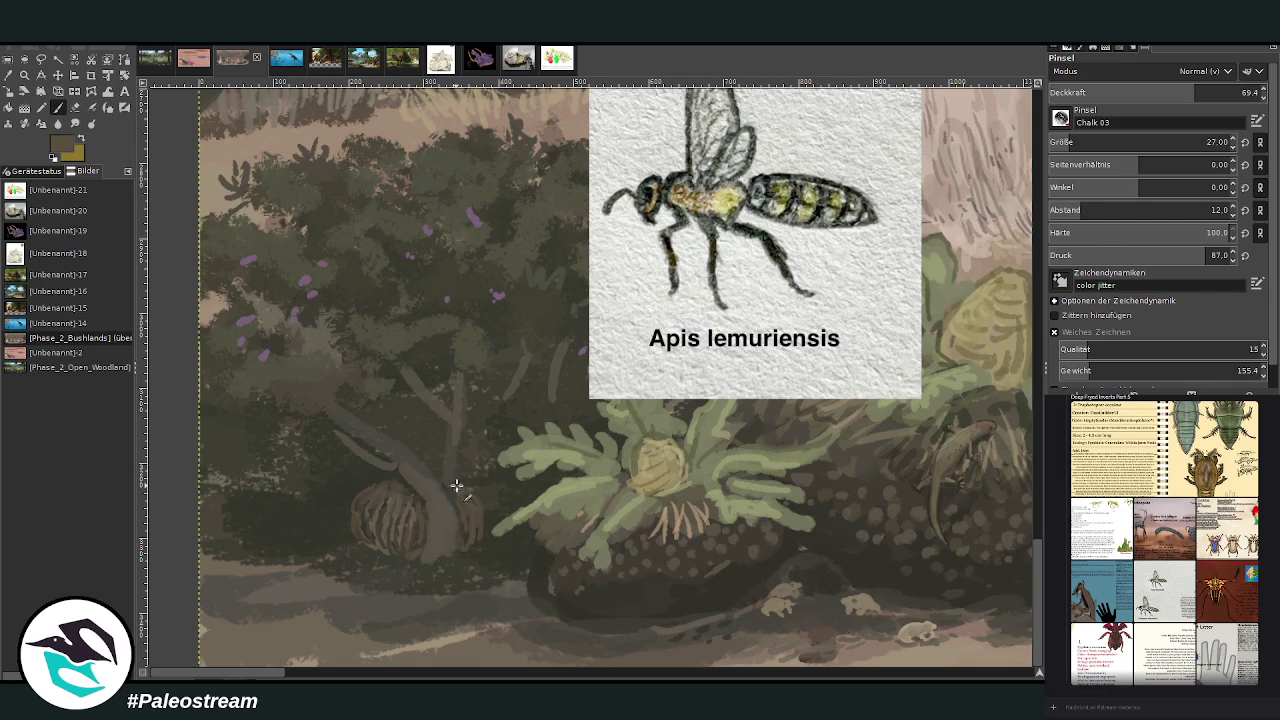
pyautogui.click(1159, 92)
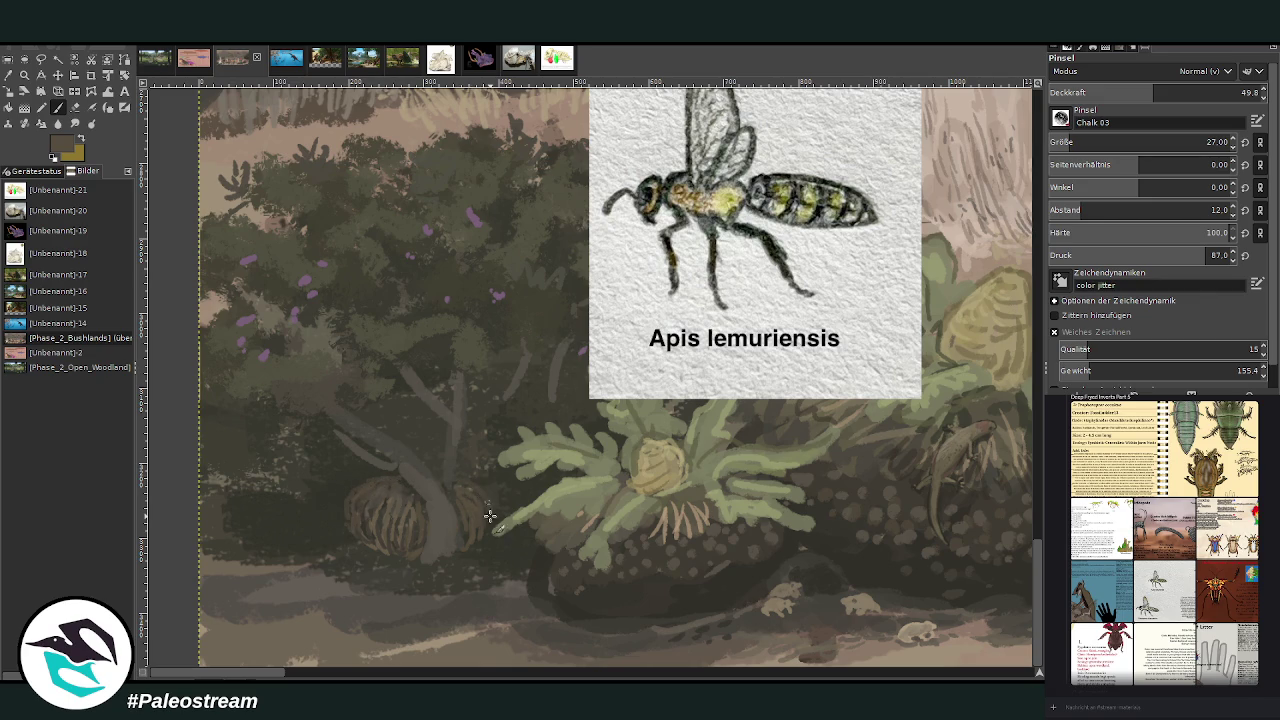
# Step: With size 30 at 70 opacity, hatch light strokes over the striped plant and extend the trunk down
pyautogui.press('o')
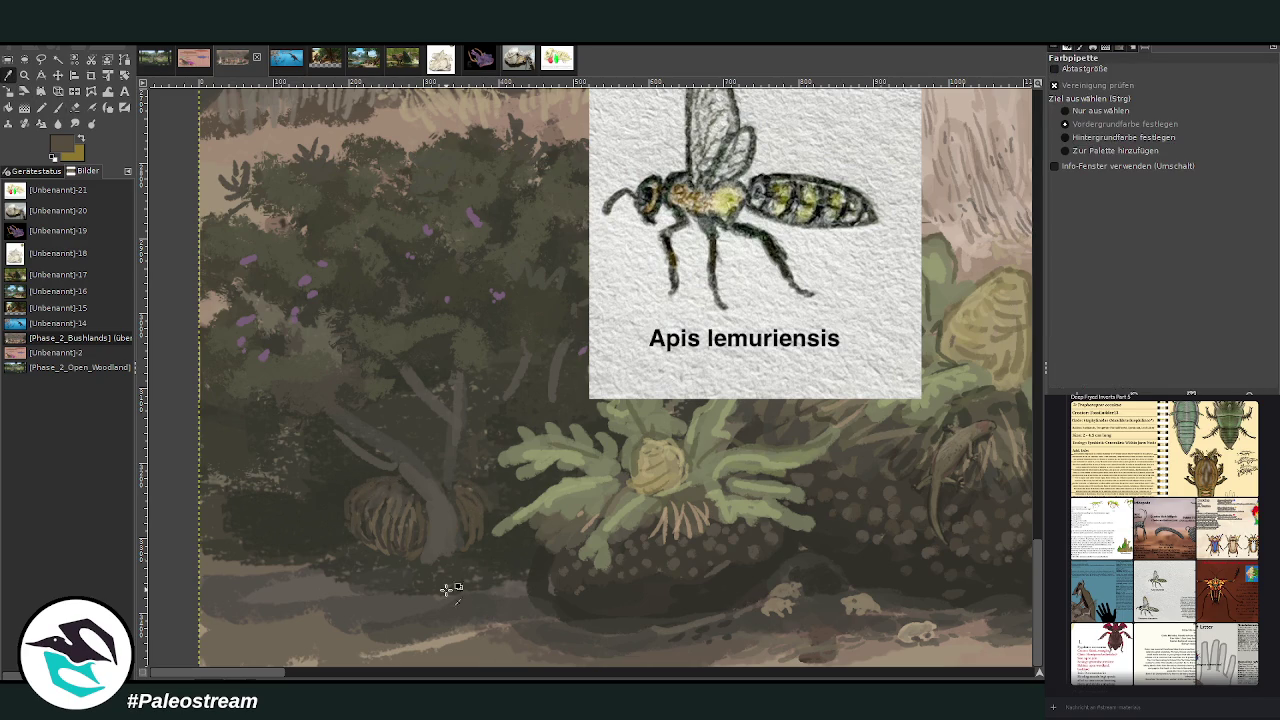
pyautogui.click(57, 109)
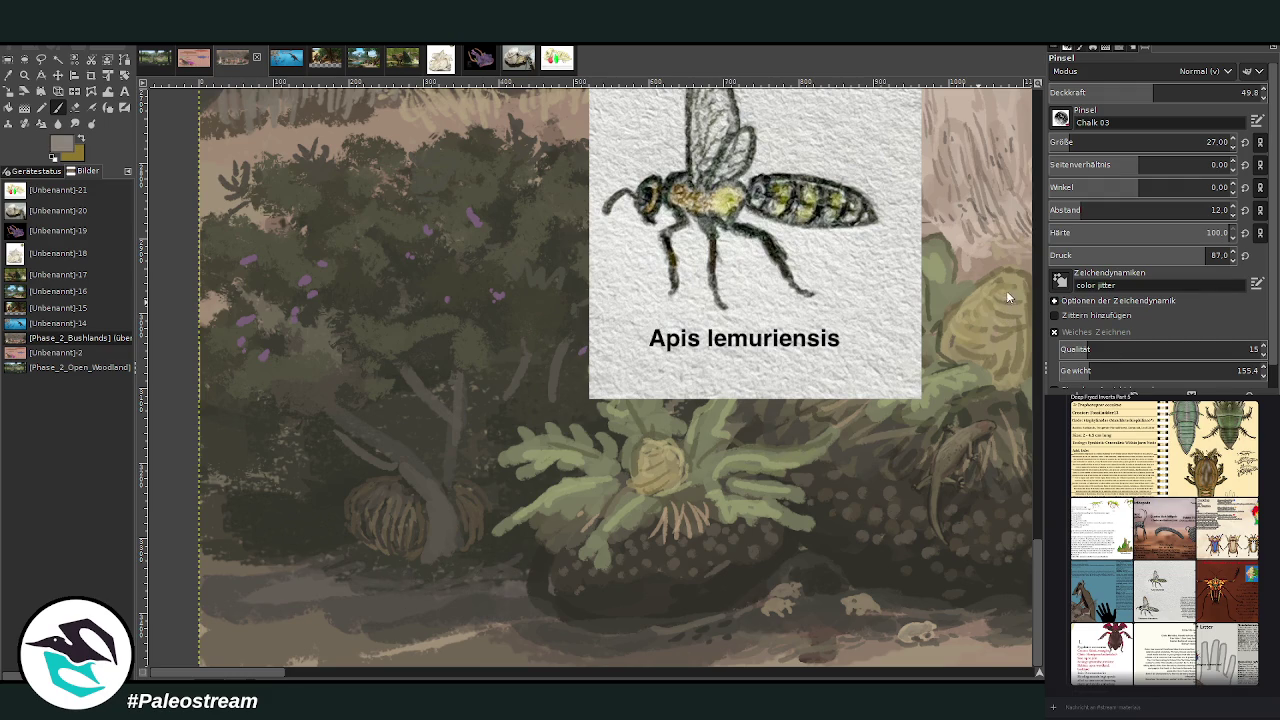
pyautogui.click(1206, 142)
pyautogui.click(1196, 92)
pyautogui.click(1214, 142)
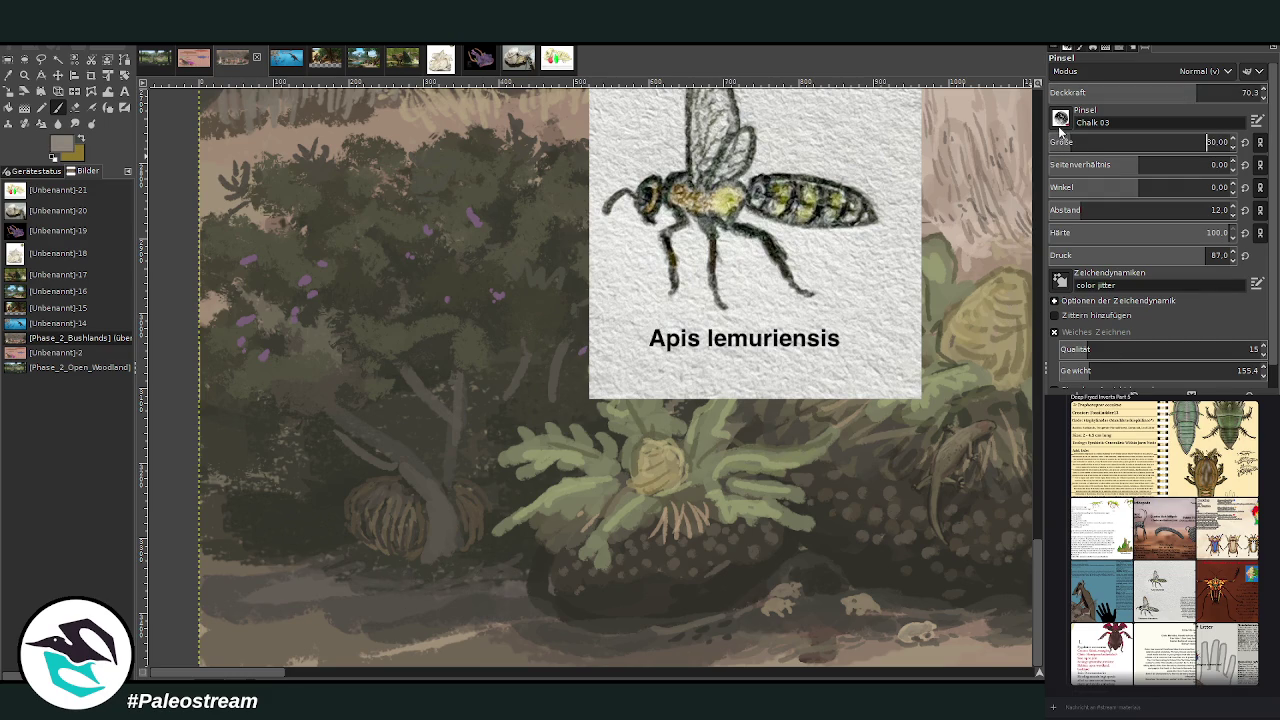
pyautogui.moveTo(381, 513)
pyautogui.mouseDown()
pyautogui.moveTo(414, 511)
pyautogui.moveTo(398, 495)
pyautogui.moveTo(388, 508)
pyautogui.mouseUp()
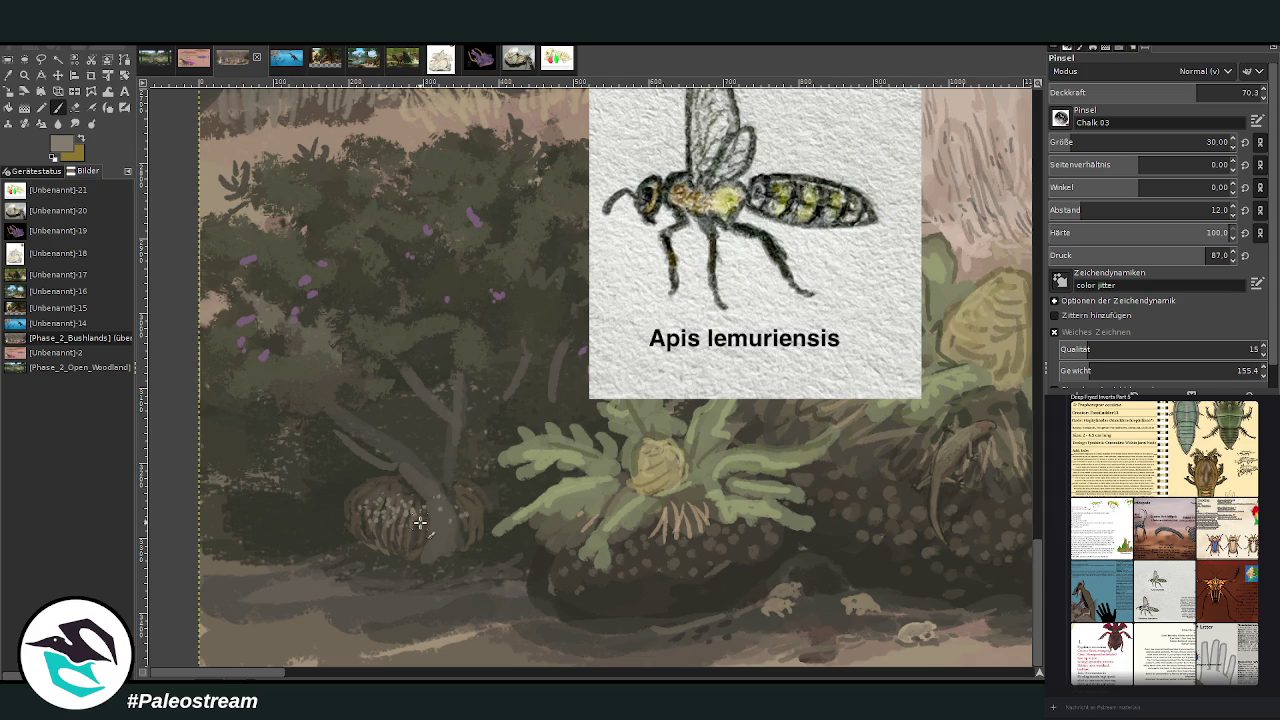
pyautogui.moveTo(409, 535); pyautogui.dragTo(415, 467)
# Step: At 76 opacity, sample dark brown and darken the lower-left foliage, ground and boulder edge
pyautogui.click(1210, 92)
pyautogui.keyDown('ctrl'); pyautogui.click(1010, 280); pyautogui.keyUp('ctrl')
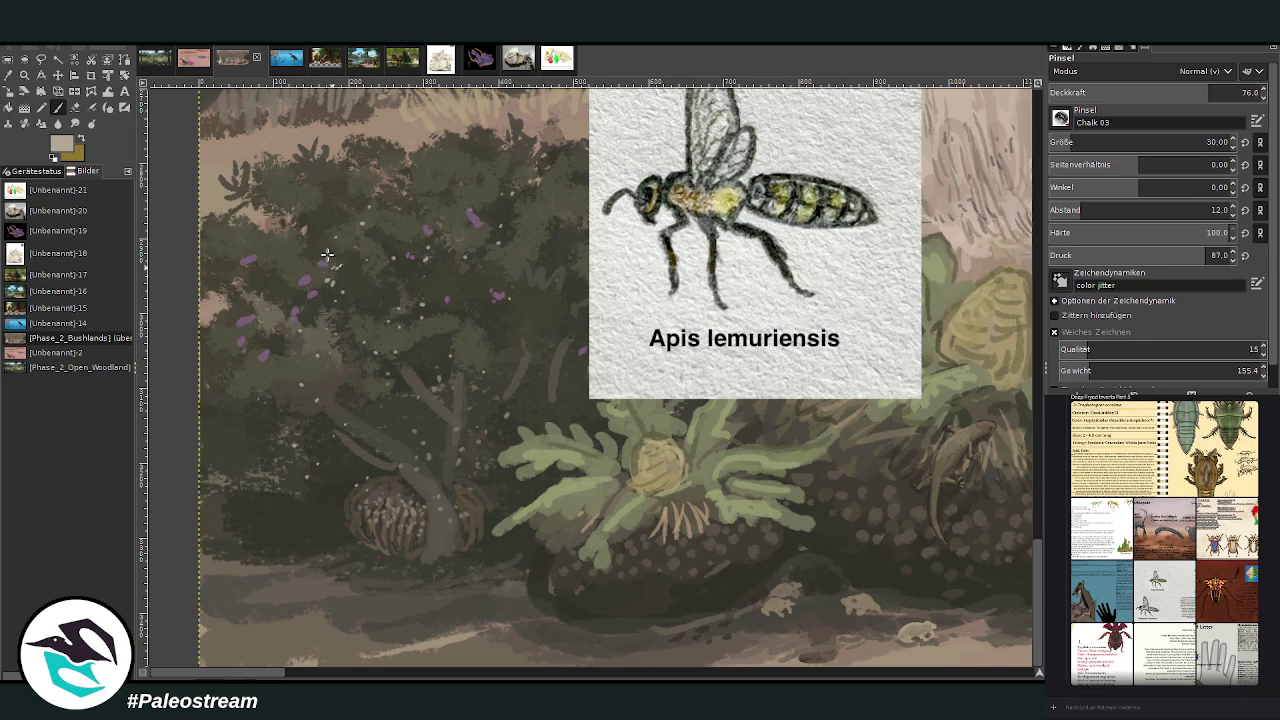
pyautogui.click(7, 77)
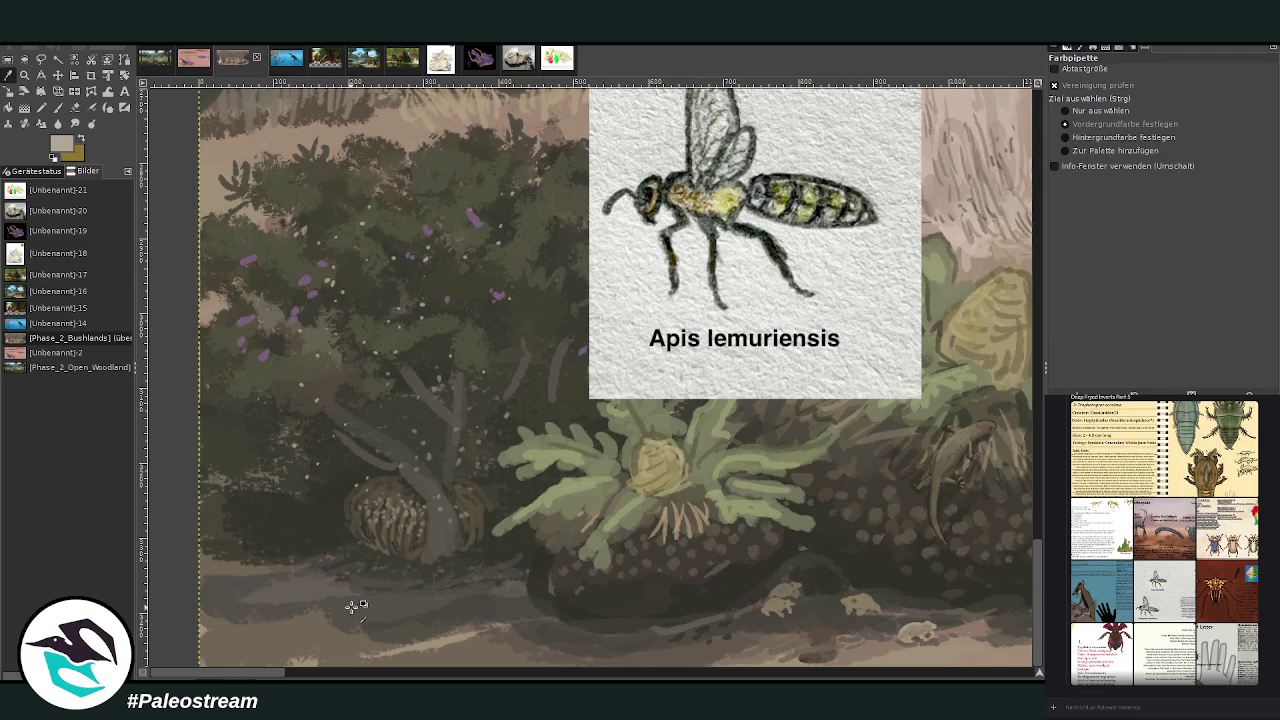
pyautogui.click(465, 603)
pyautogui.press('p')
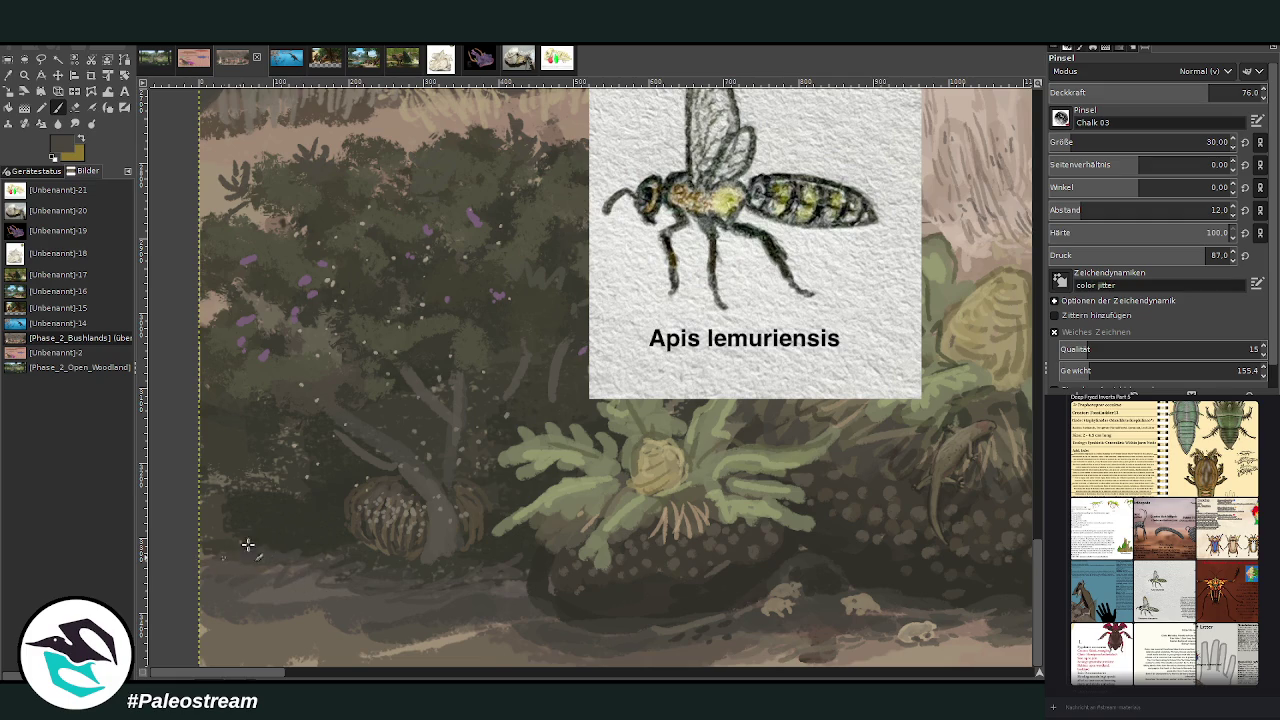
pyautogui.moveTo(208, 538)
pyautogui.mouseDown()
pyautogui.moveTo(250, 515)
pyautogui.moveTo(228, 482)
pyautogui.mouseUp()
pyautogui.moveTo(529, 557)
pyautogui.mouseDown()
pyautogui.moveTo(529, 614)
pyautogui.moveTo(300, 620)
pyautogui.mouseUp()
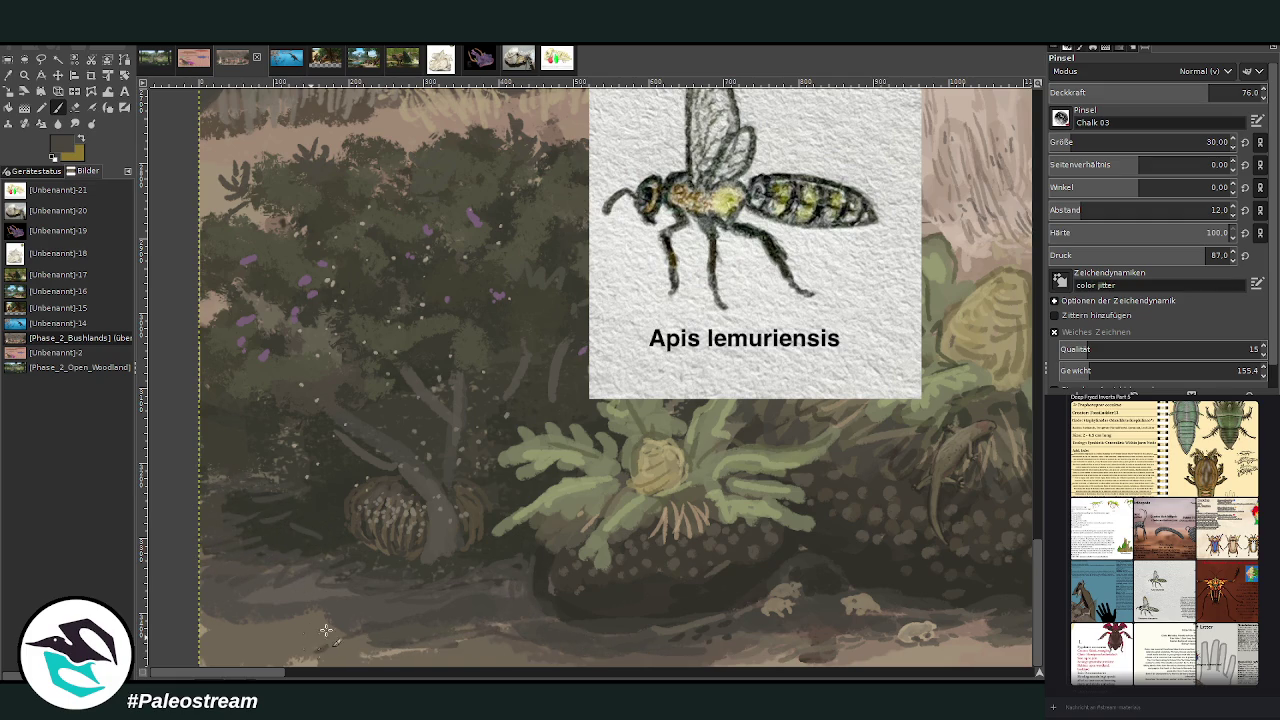
pyautogui.moveTo(443, 580); pyautogui.dragTo(265, 517)
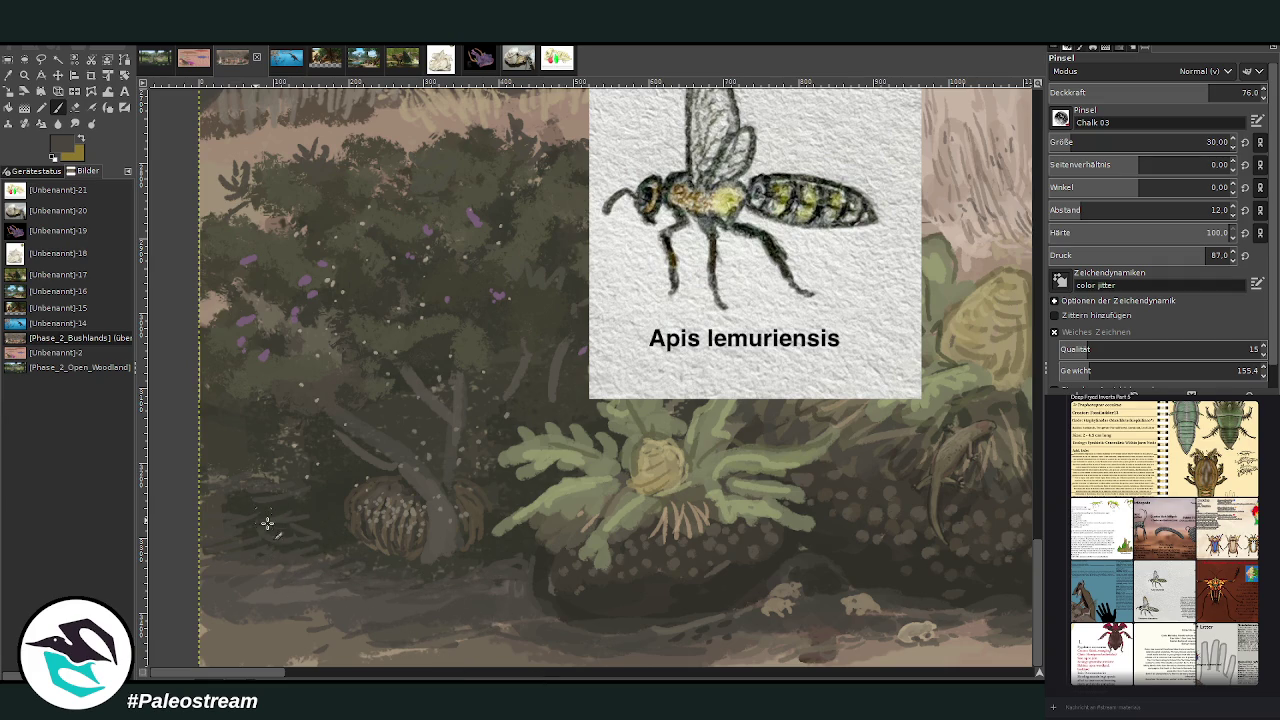
pyautogui.scroll(-1, 170, 630)
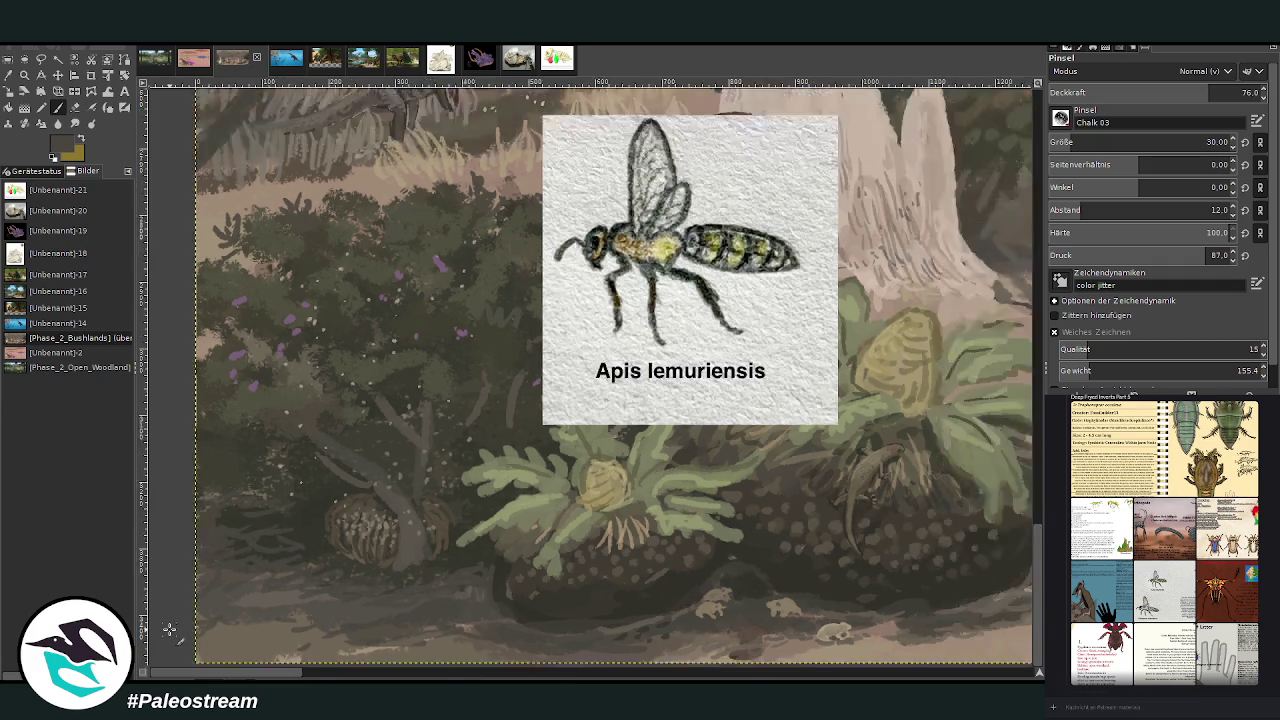
# Step: Zoom in on the elephants, termite mounds and the fern beside them
pyautogui.scroll(-2, 170, 630)
pyautogui.scroll(-1, 170, 630)
pyautogui.scroll(-1, 170, 630)
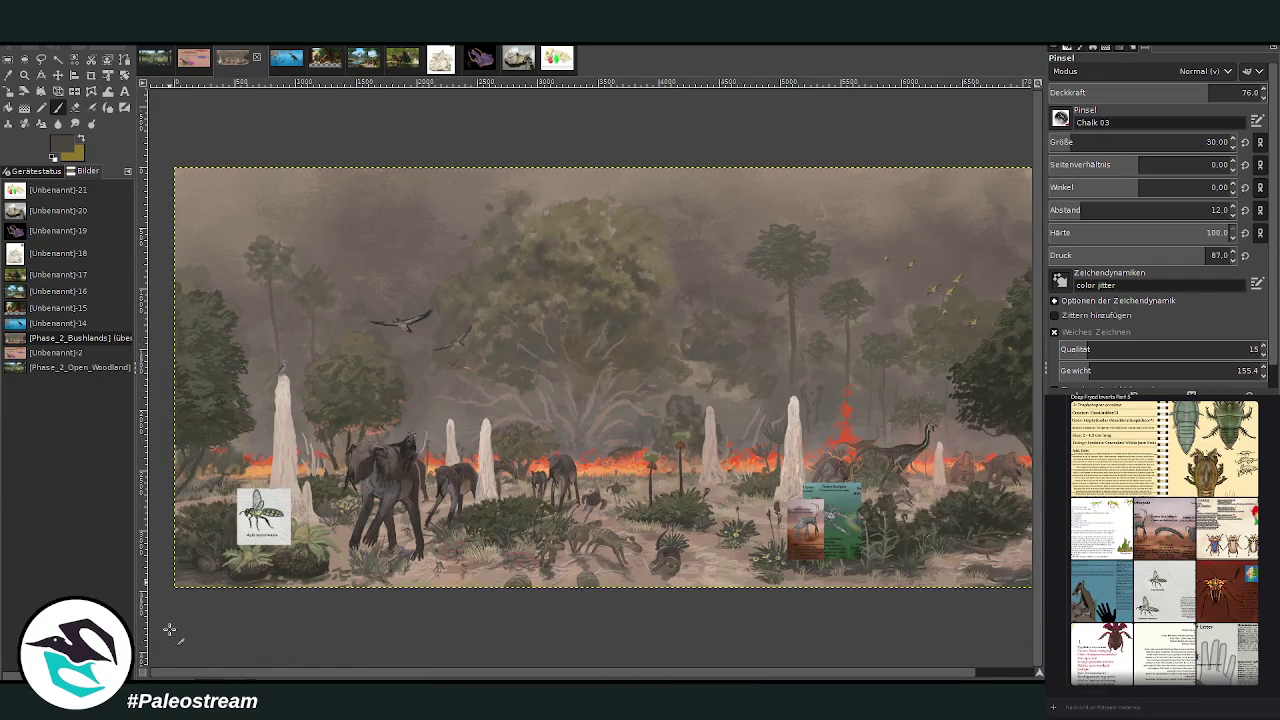
pyautogui.click(24, 74)
pyautogui.moveTo(220, 316); pyautogui.dragTo(630, 590)
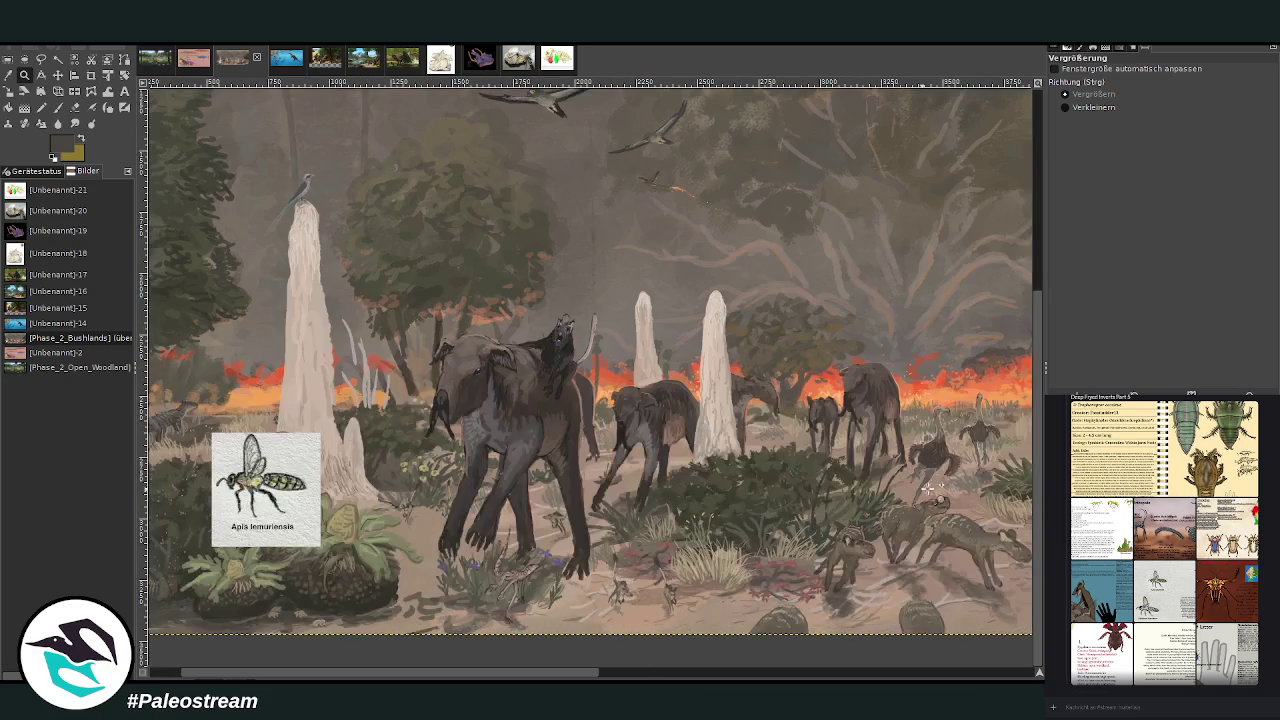
pyautogui.moveTo(212, 432); pyautogui.dragTo(322, 548)
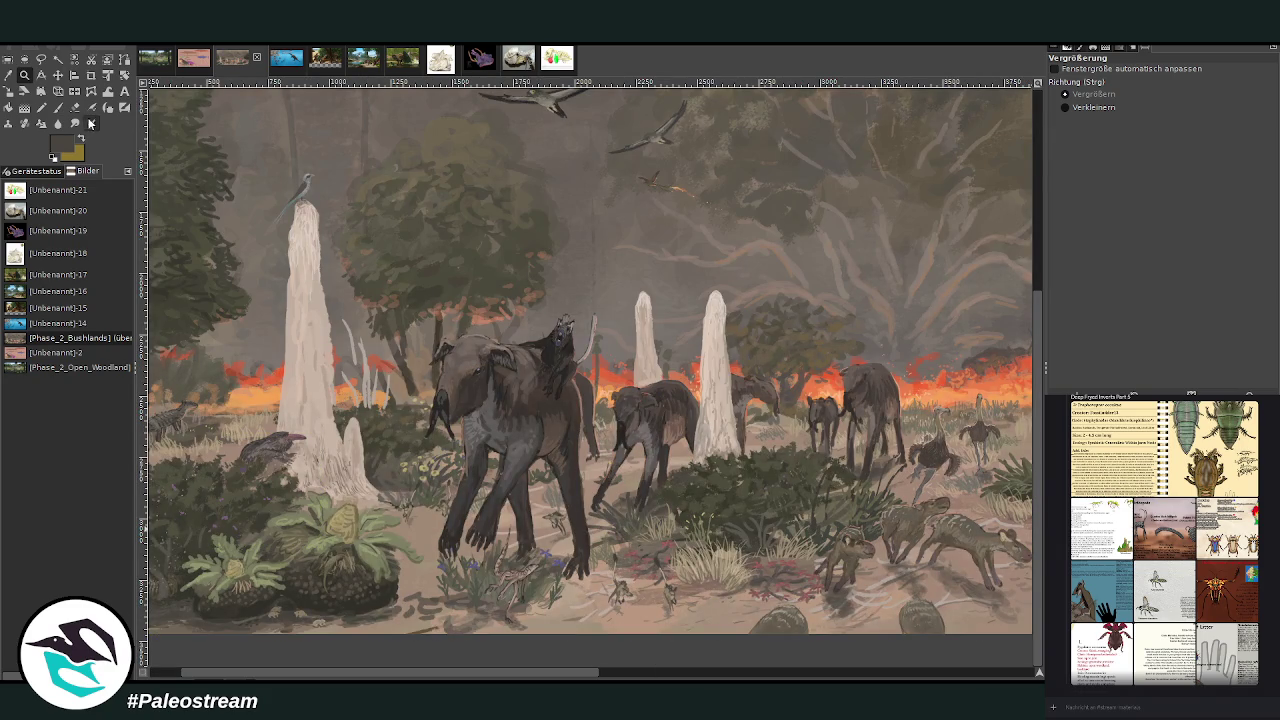
pyautogui.moveTo(580, 672); pyautogui.dragTo(790, 672)
pyautogui.hscroll(3, 550, 540)
pyautogui.hscroll(5, 719, 651)
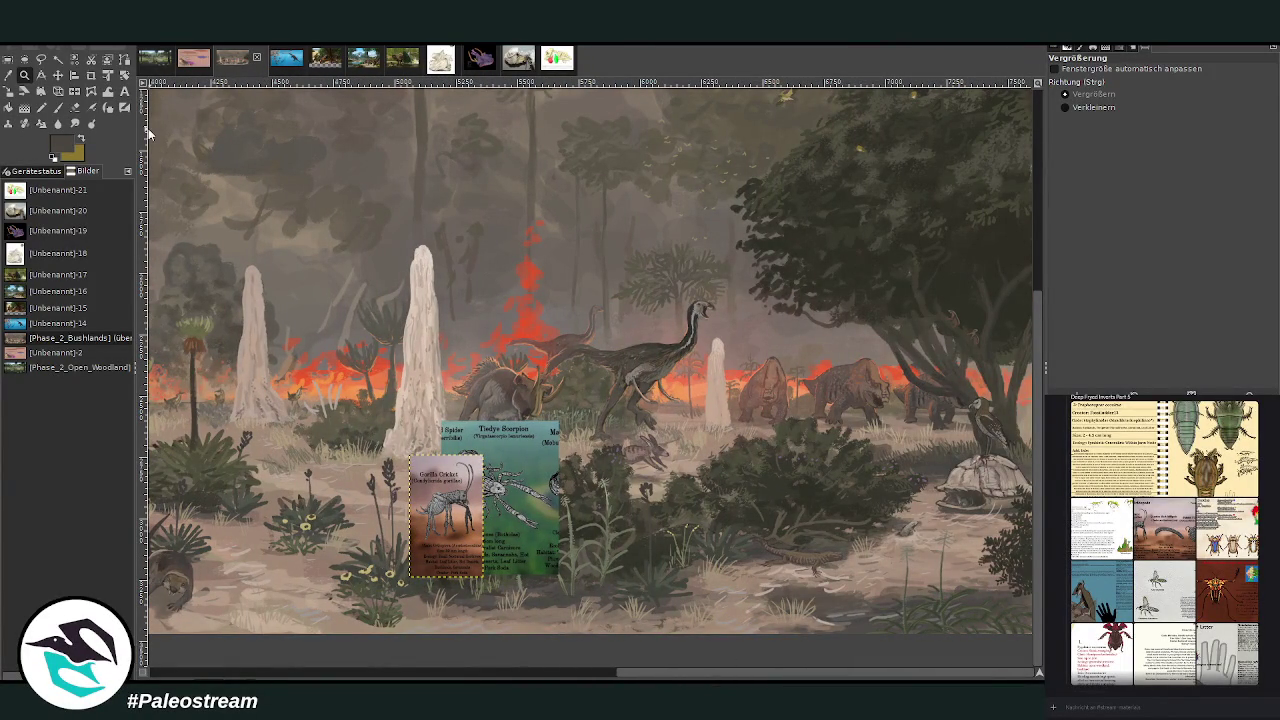
# Step: Move the Gorilla Cricket card beside the turtle and zoom in on it and the nearby lizard
pyautogui.click(58, 75)
pyautogui.moveTo(443, 509); pyautogui.dragTo(916, 514)
pyautogui.press('z')
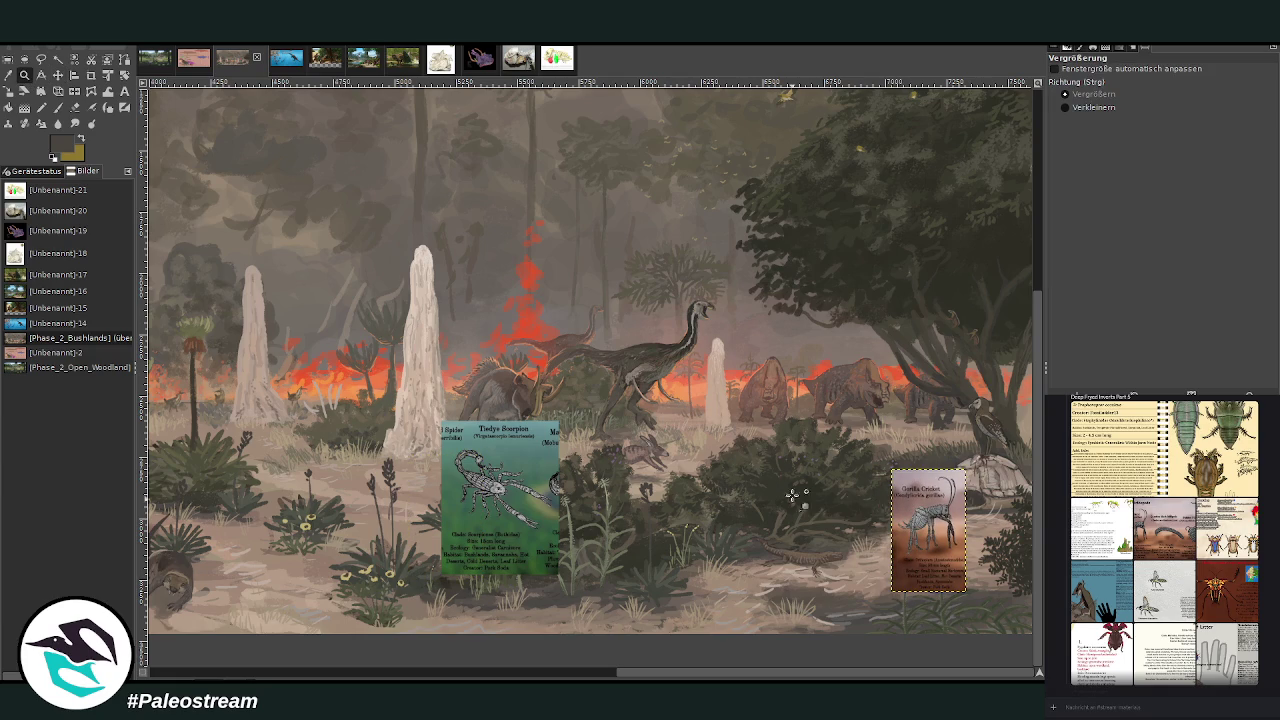
pyautogui.click(790, 515)
pyautogui.moveTo(418, 164); pyautogui.dragTo(810, 615)
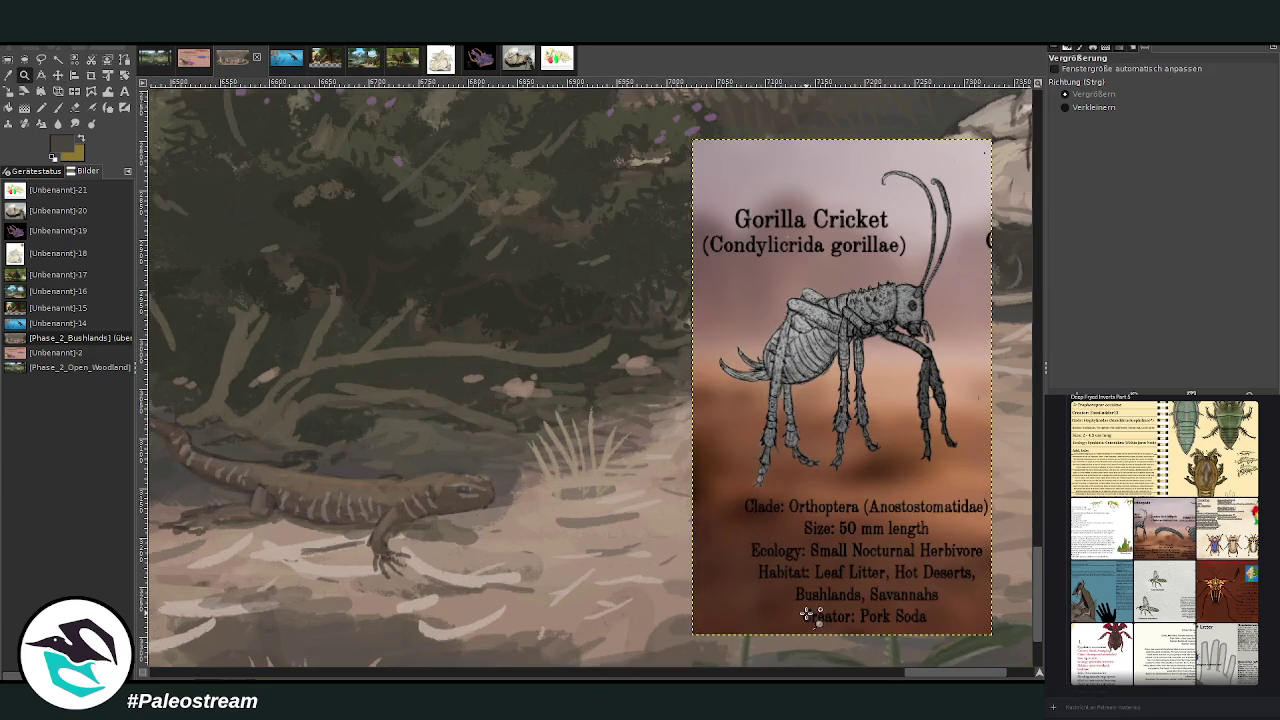
pyautogui.scroll(-3, 808, 614)
pyautogui.scroll(-1, 808, 614)
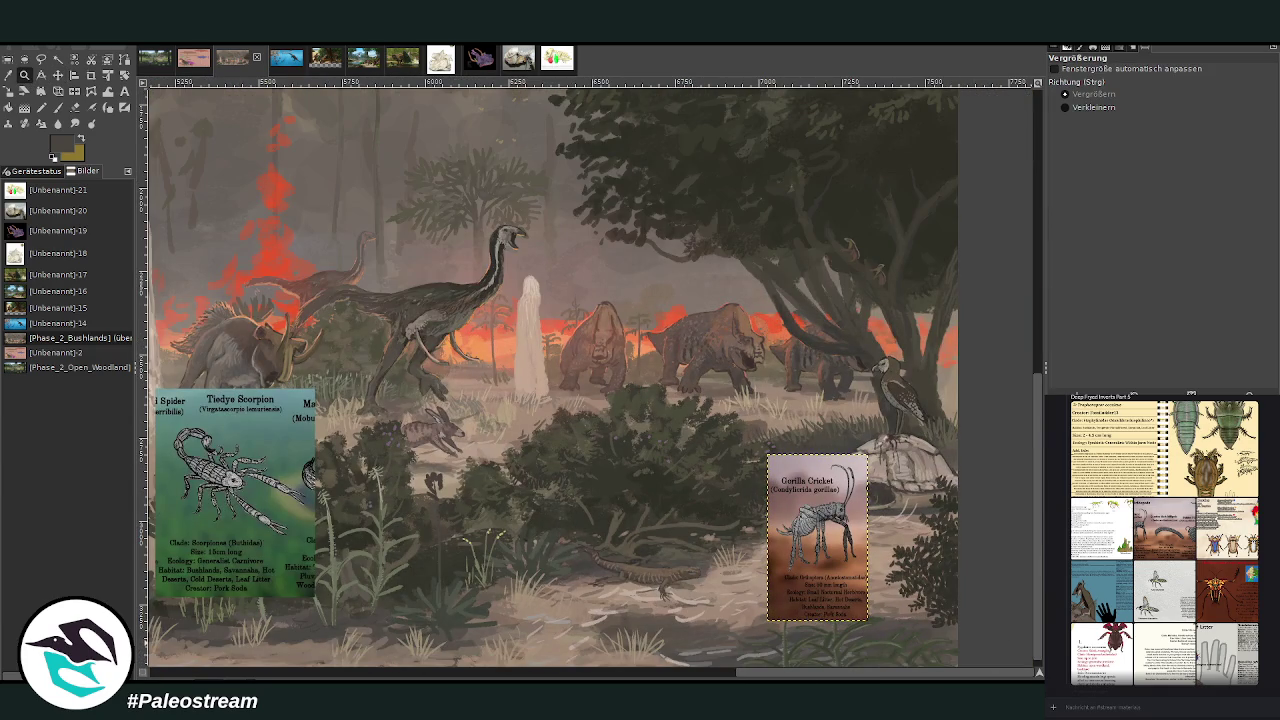
pyautogui.moveTo(805, 545); pyautogui.dragTo(612, 570)
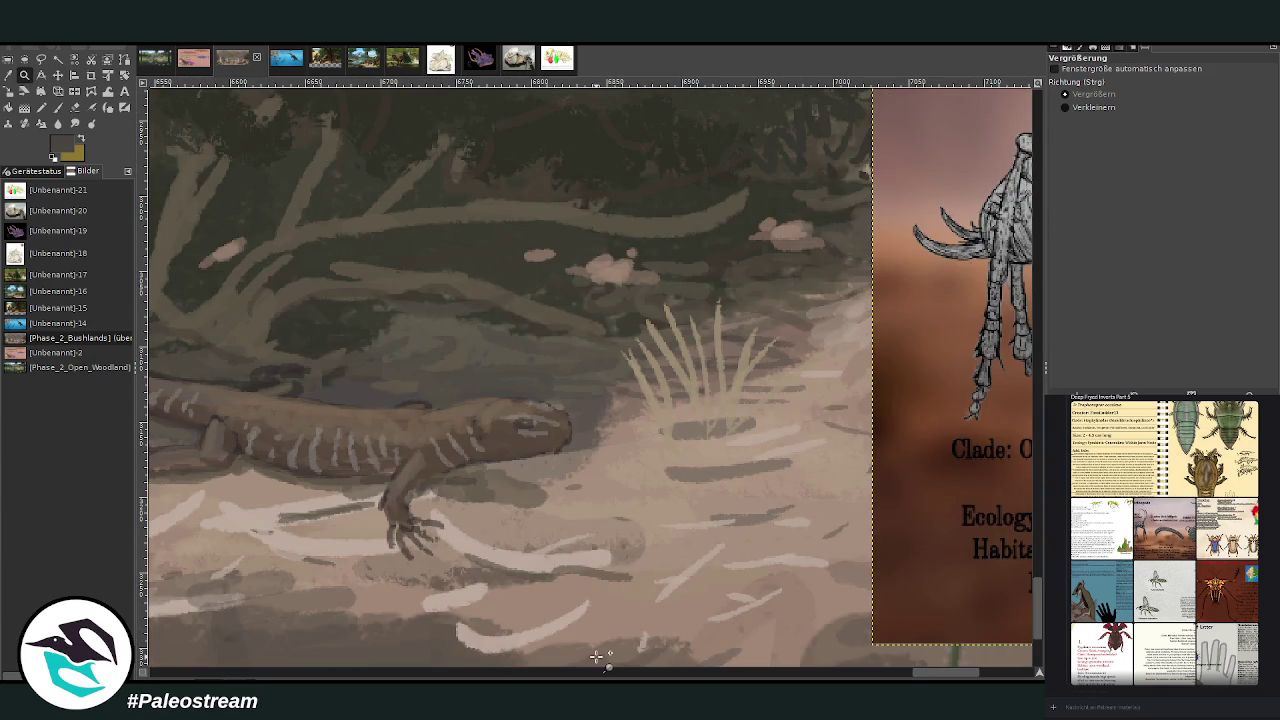
pyautogui.scroll(-2, 596, 655)
pyautogui.scroll(-1, 596, 655)
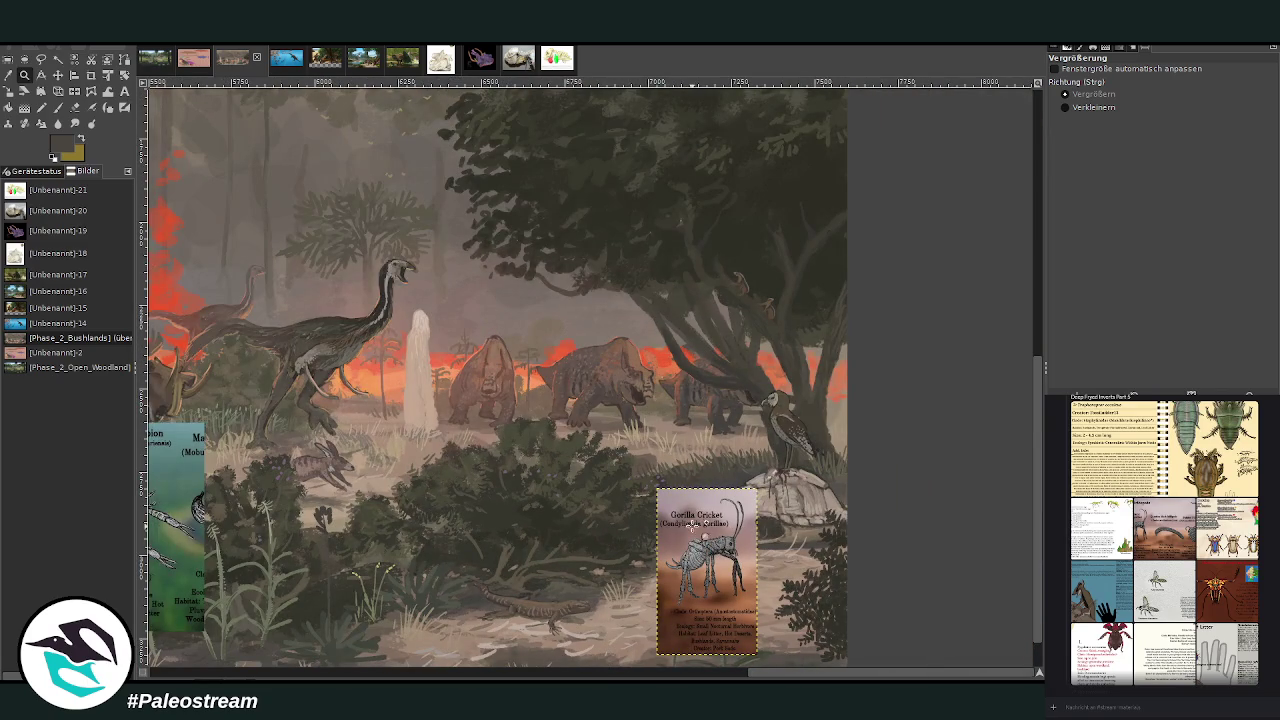
# Step: Drag the Gorilla Cricket card left to the leafy plant at the termite mound's base
pyautogui.click(58, 75)
pyautogui.moveTo(705, 565); pyautogui.dragTo(376, 560)
pyautogui.moveTo(820, 672); pyautogui.dragTo(604, 678)
pyautogui.moveTo(984, 568); pyautogui.dragTo(329, 568)
pyautogui.moveTo(604, 672); pyautogui.dragTo(349, 676)
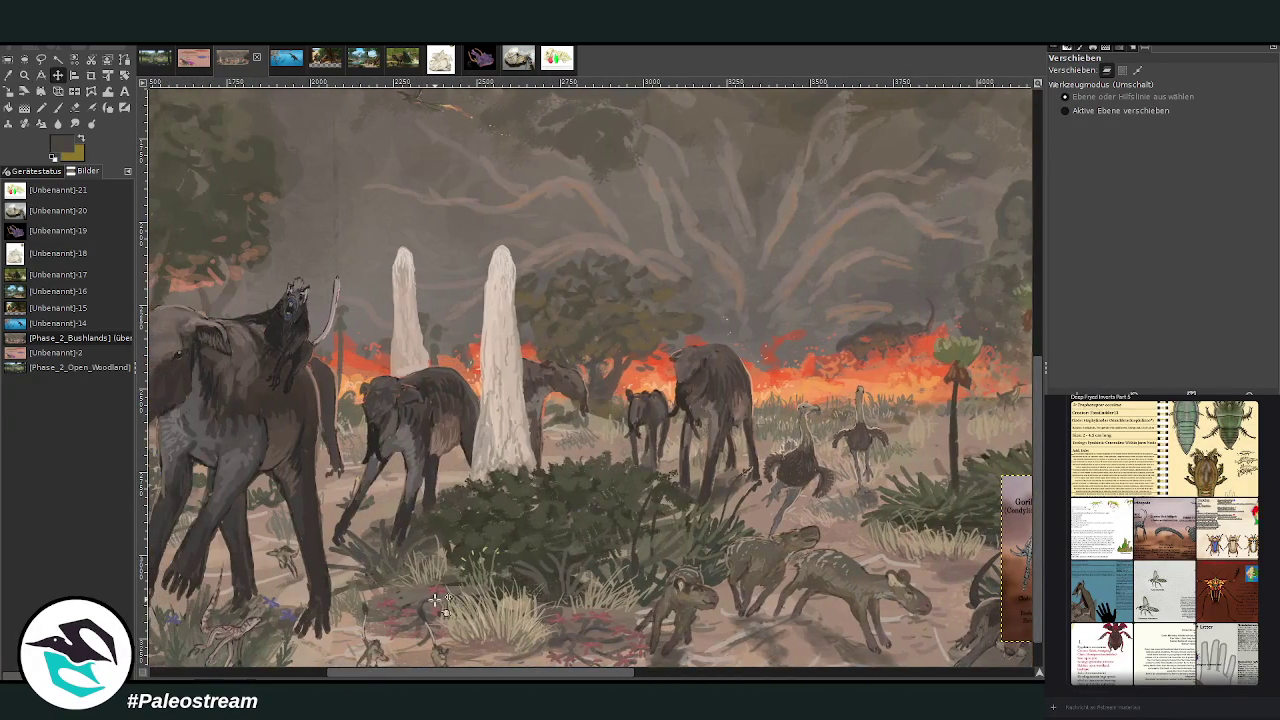
pyautogui.moveTo(1012, 565); pyautogui.dragTo(362, 565)
pyautogui.moveTo(463, 675); pyautogui.dragTo(286, 675)
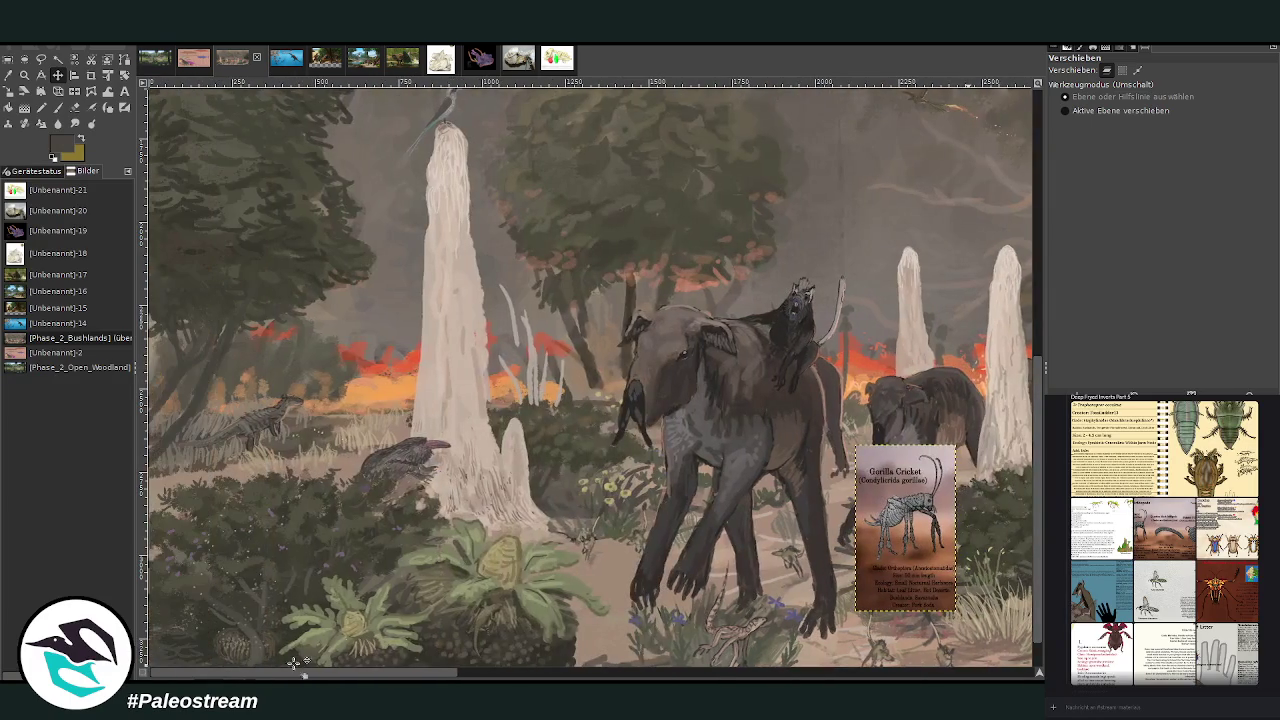
pyautogui.moveTo(880, 550); pyautogui.dragTo(593, 548)
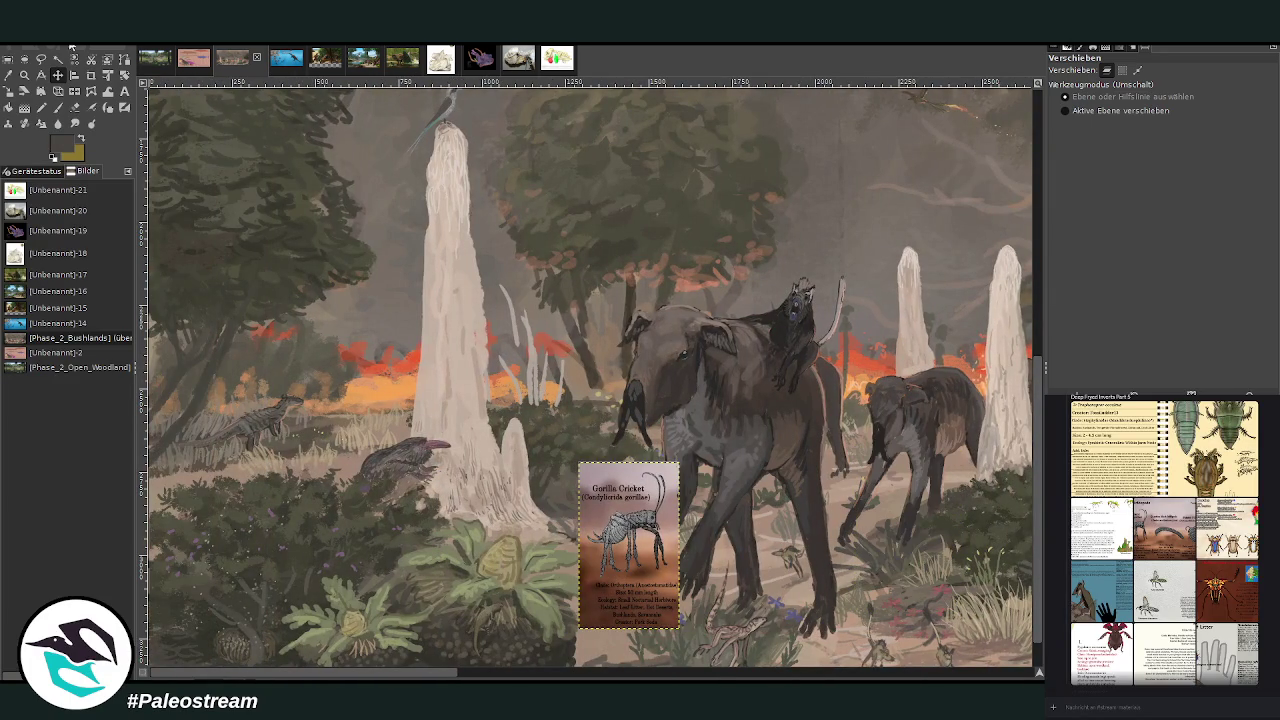
pyautogui.press('z')
pyautogui.click(498, 494)
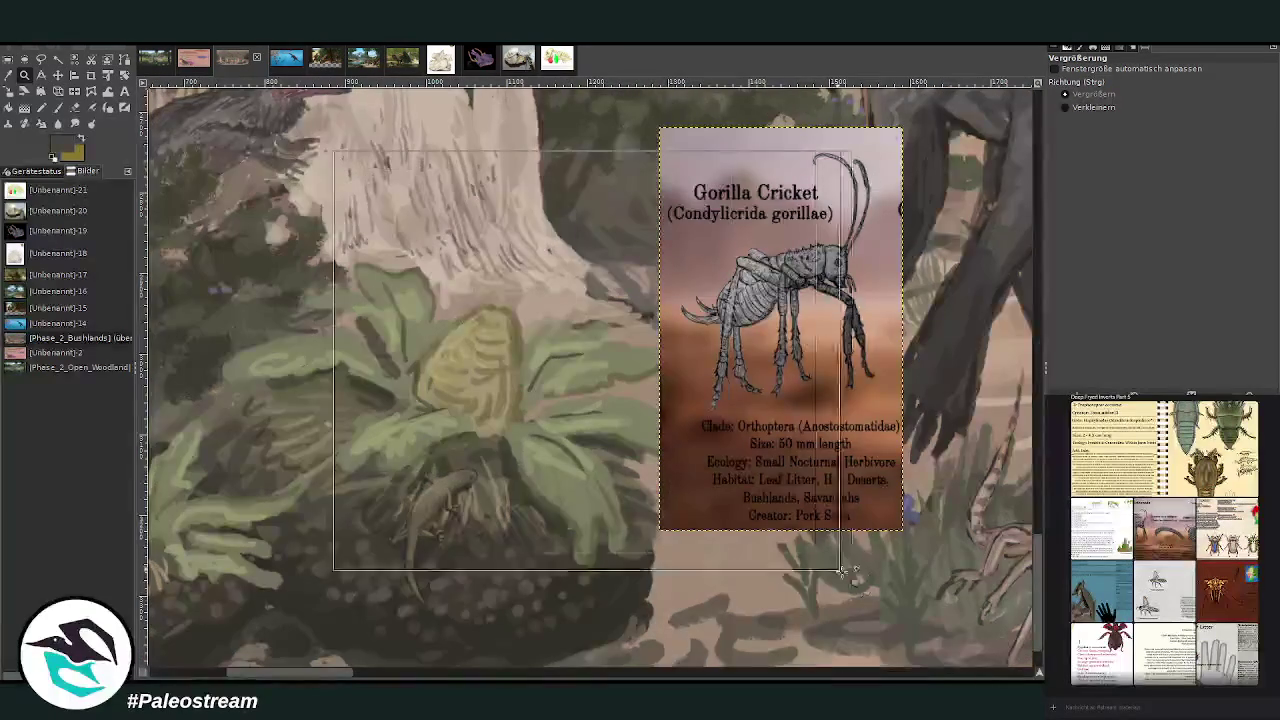
# Step: Zoom on the cone plant and paint a small dark brown cricket body with a size-20 brush at 83 opacity
pyautogui.moveTo(333, 145); pyautogui.dragTo(857, 571)
pyautogui.click(58, 107)
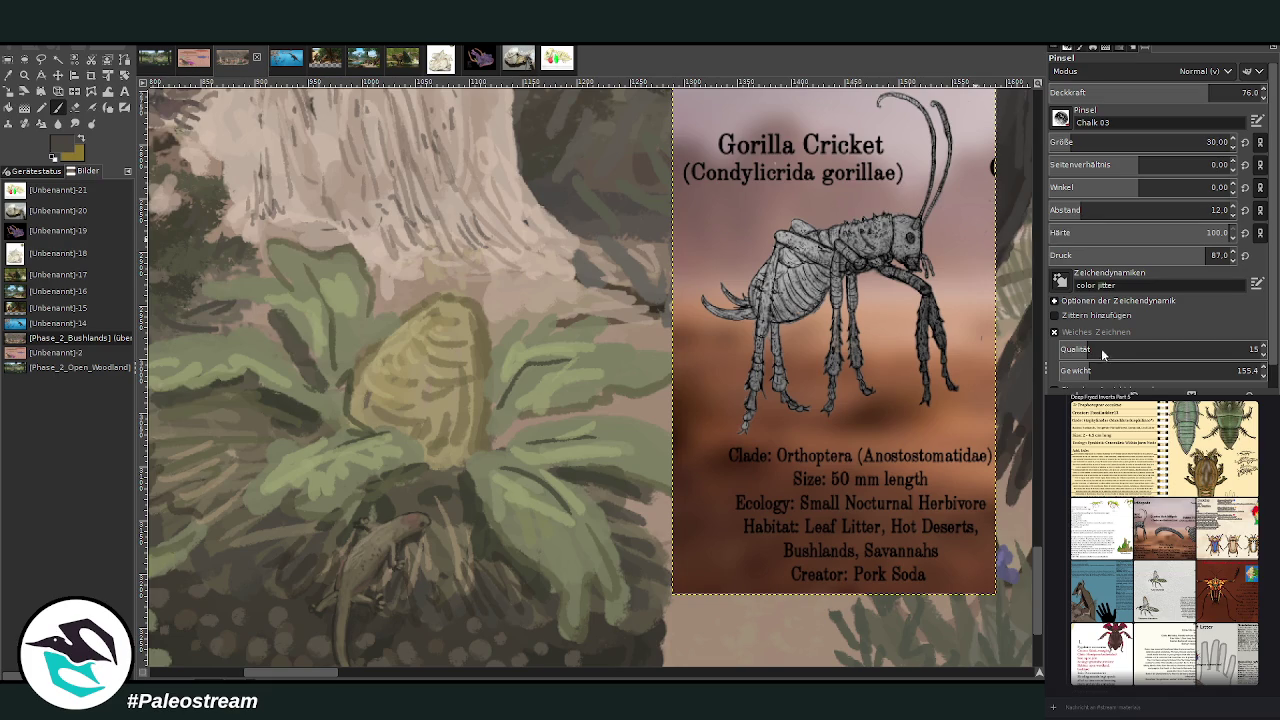
pyautogui.click(1070, 140)
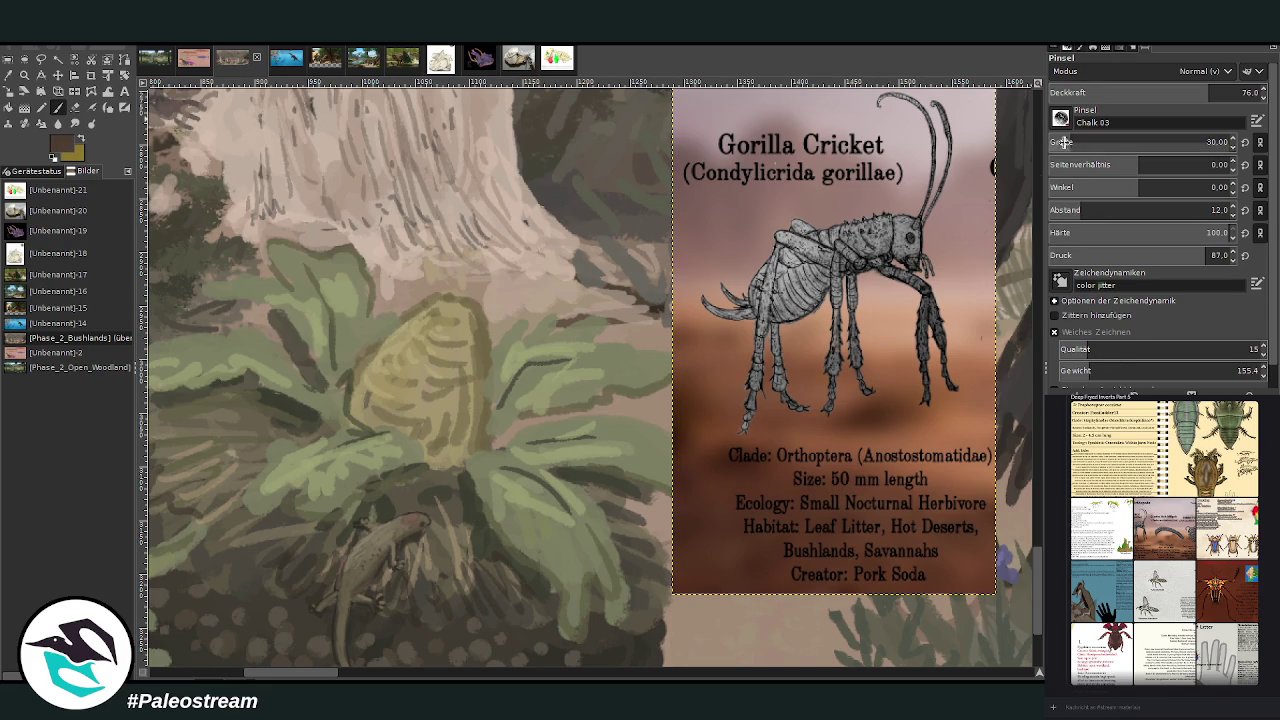
pyautogui.click(1220, 87)
pyautogui.press('Return')
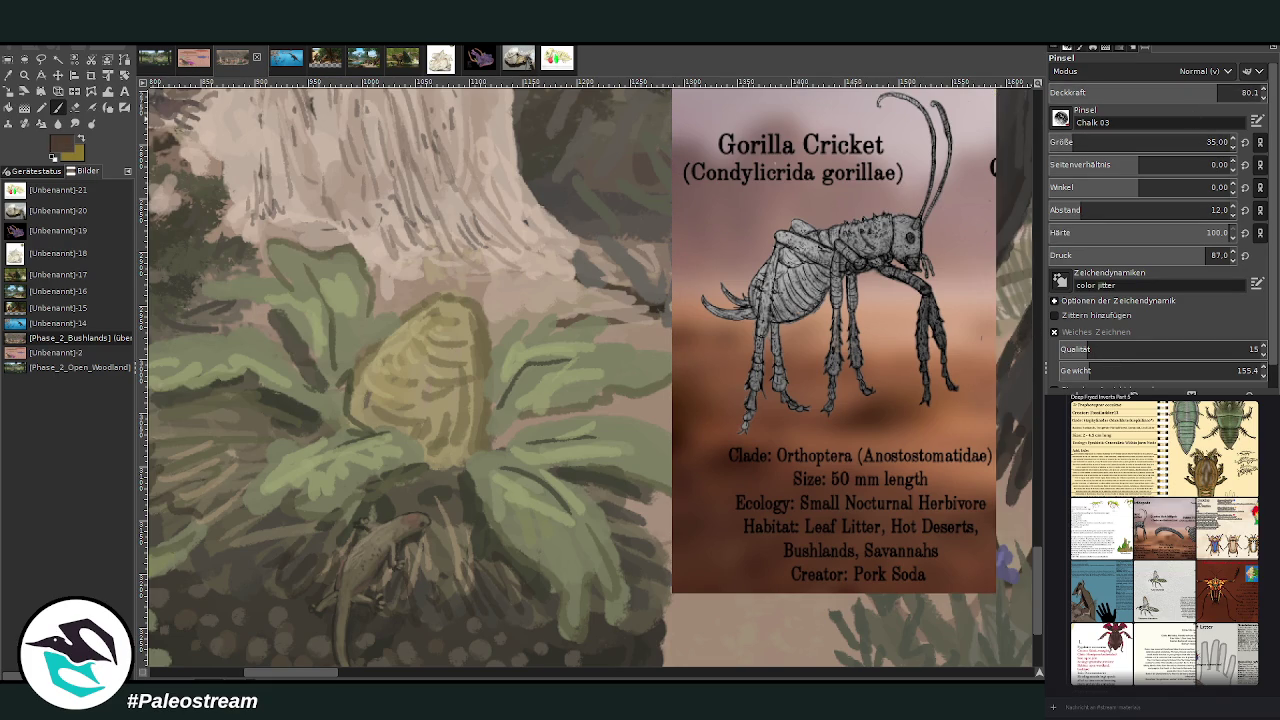
pyautogui.click(1065, 143)
pyautogui.click(1214, 92)
pyautogui.moveTo(520, 487)
pyautogui.mouseDown()
pyautogui.moveTo(533, 492)
pyautogui.moveTo(517, 486)
pyautogui.mouseUp()
# Step: At brush size 12, lengthen the cricket's body and paint a leg and an antenna
pyautogui.press('[')
pyautogui.press('[')
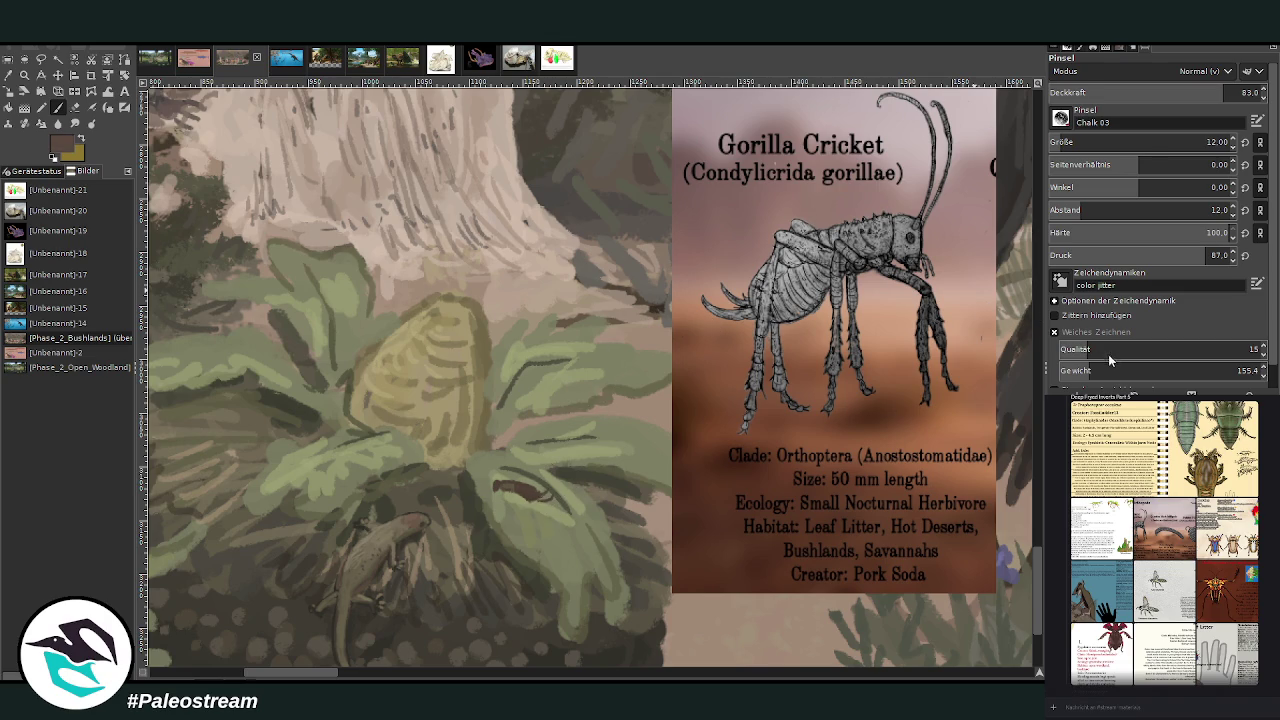
pyautogui.keyDown('ctrl'); pyautogui.click(1020, 318); pyautogui.keyUp('ctrl')
pyautogui.keyDown('ctrl'); pyautogui.click(1010, 330); pyautogui.keyUp('ctrl')
pyautogui.moveTo(532, 491); pyautogui.dragTo(548, 486)
pyautogui.moveTo(521, 490); pyautogui.dragTo(514, 516)
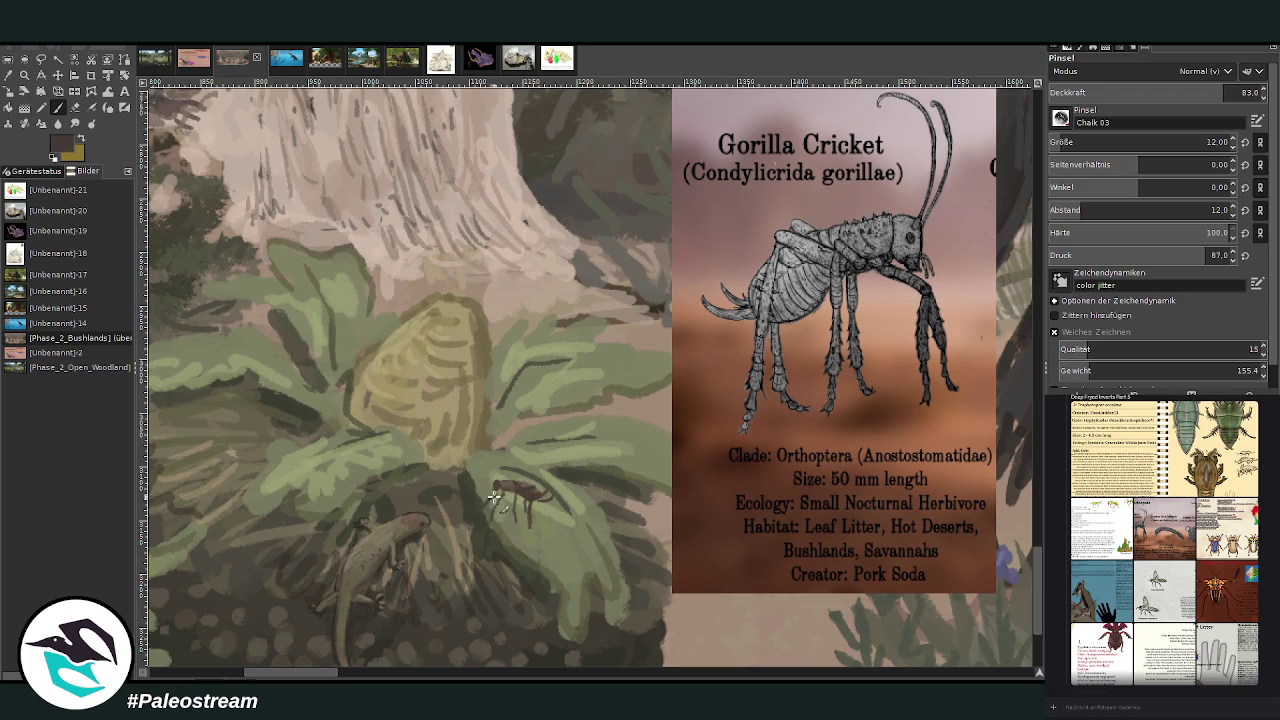
pyautogui.moveTo(496, 483)
pyautogui.mouseDown()
pyautogui.moveTo(504, 439)
pyautogui.moveTo(524, 424)
pyautogui.mouseUp()
pyautogui.keyDown('ctrl'); pyautogui.click(1024, 305); pyautogui.keyUp('ctrl')
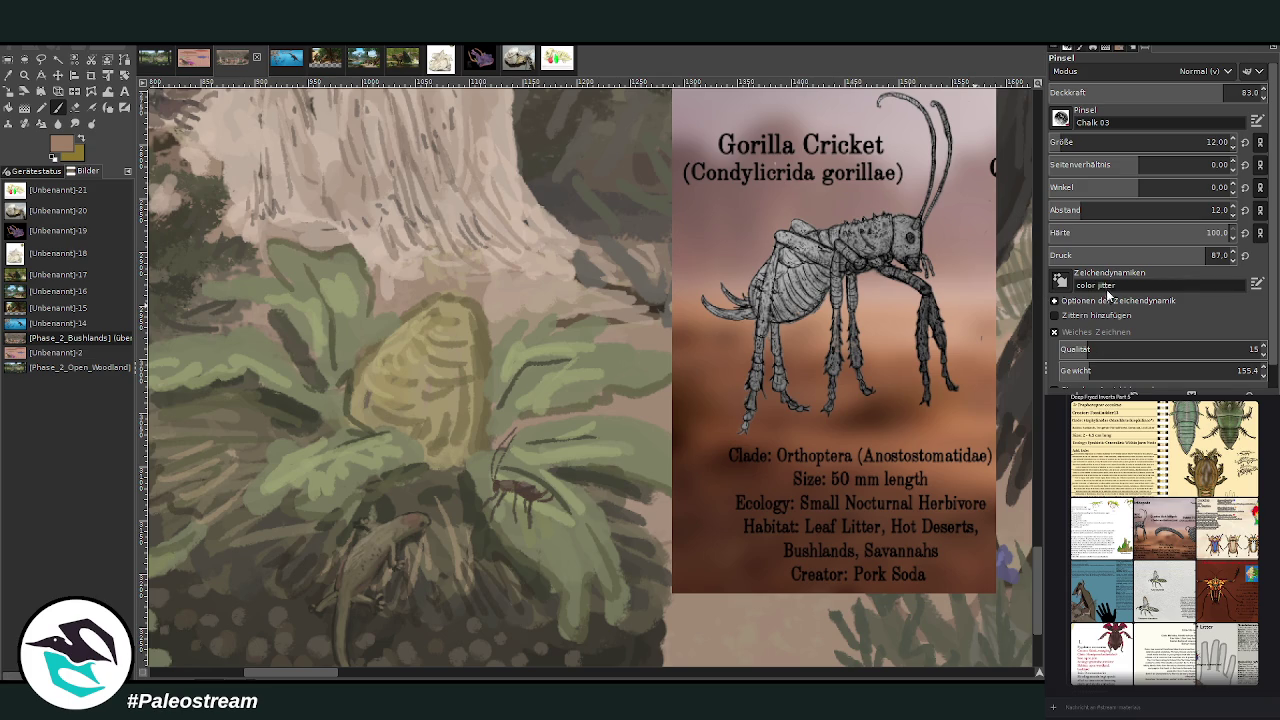
# Step: Dab a teal-blue touch onto the cricket's body, then pick a light beige colour
pyautogui.keyDown('ctrl'); pyautogui.click(1040, 300); pyautogui.keyUp('ctrl')
pyautogui.moveTo(500, 483); pyautogui.dragTo(511, 487)
pyautogui.scroll(-1, 1048, 143)
pyautogui.scroll(-2, 1048, 143)
pyautogui.keyDown('ctrl'); pyautogui.click(1008, 273); pyautogui.keyUp('ctrl')
pyautogui.scroll(-4, 1050, 143)
# Step: Set brush spacing to minimum, sample the foliage's dark green, and use size 12, opacity about 87
pyautogui.moveTo(1070, 212); pyautogui.dragTo(1030, 196)
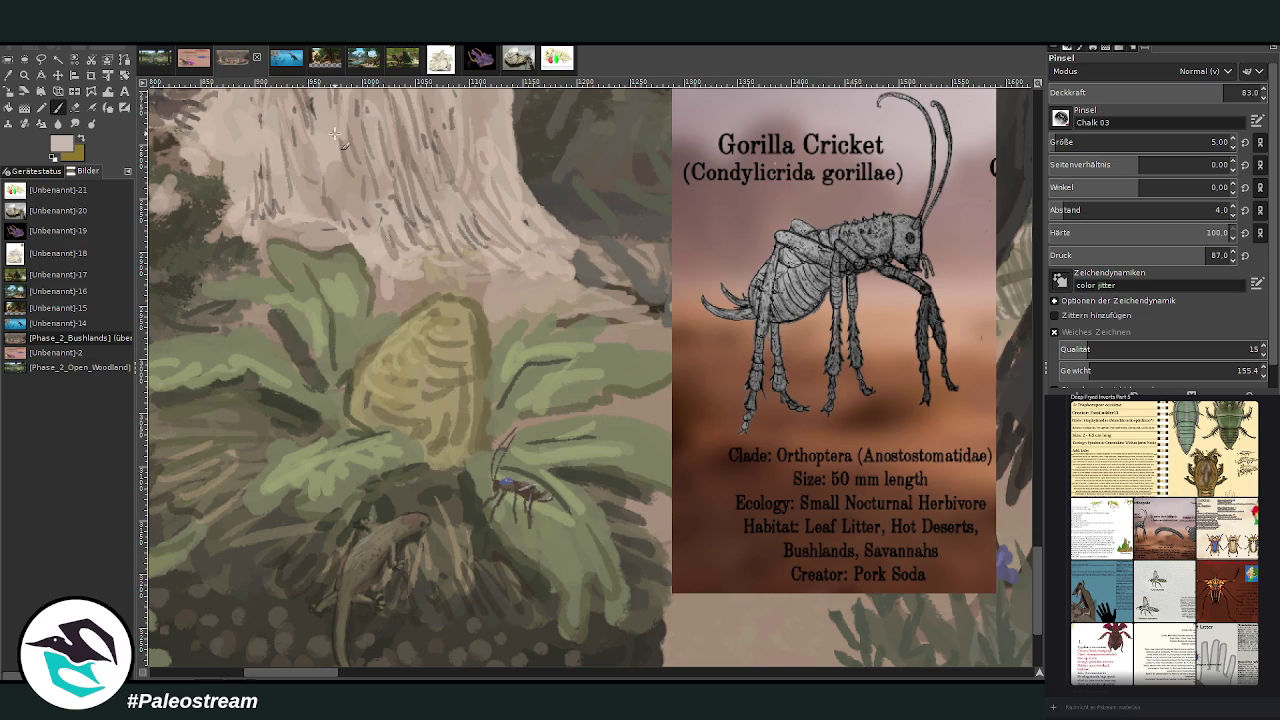
pyautogui.click(10, 82)
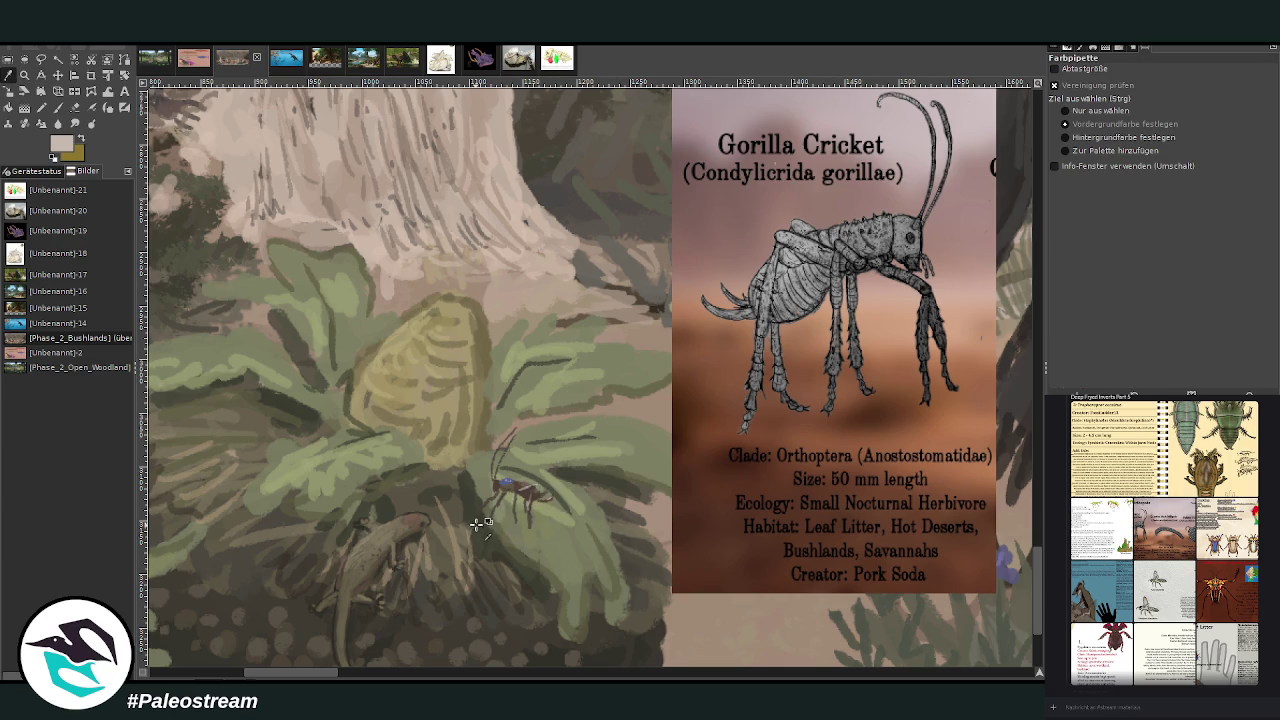
pyautogui.click(507, 521)
pyautogui.click(72, 107)
pyautogui.moveTo(1150, 142); pyautogui.dragTo(1165, 142)
pyautogui.moveTo(1160, 93); pyautogui.dragTo(1169, 89)
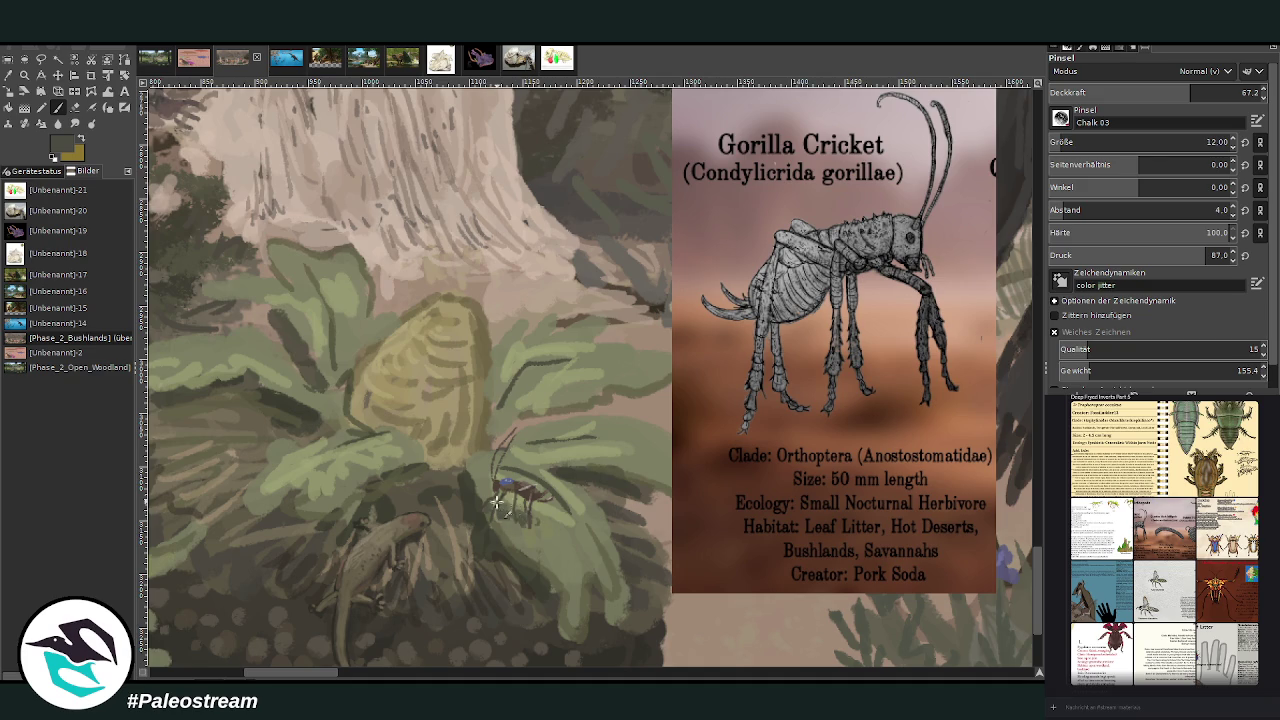
# Step: Darken the cricket's body and head with small dark and blue touches, then sample an olive tone
pyautogui.press('o')
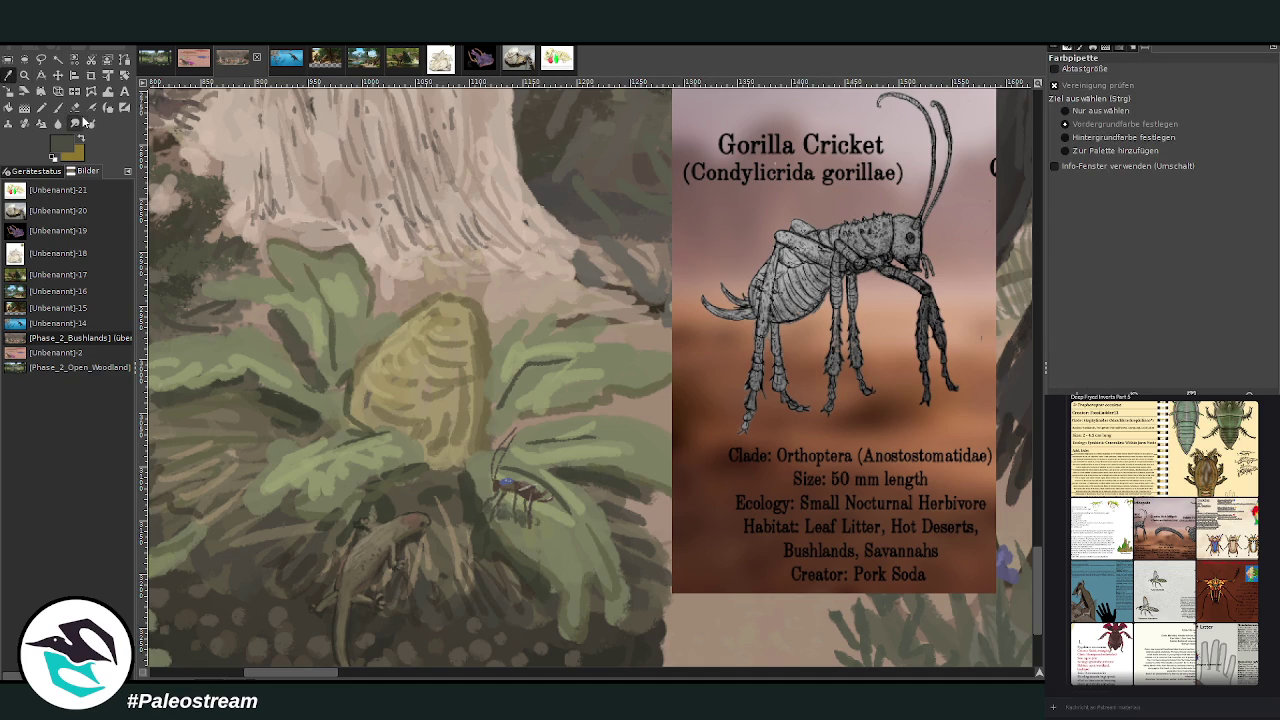
pyautogui.press('p')
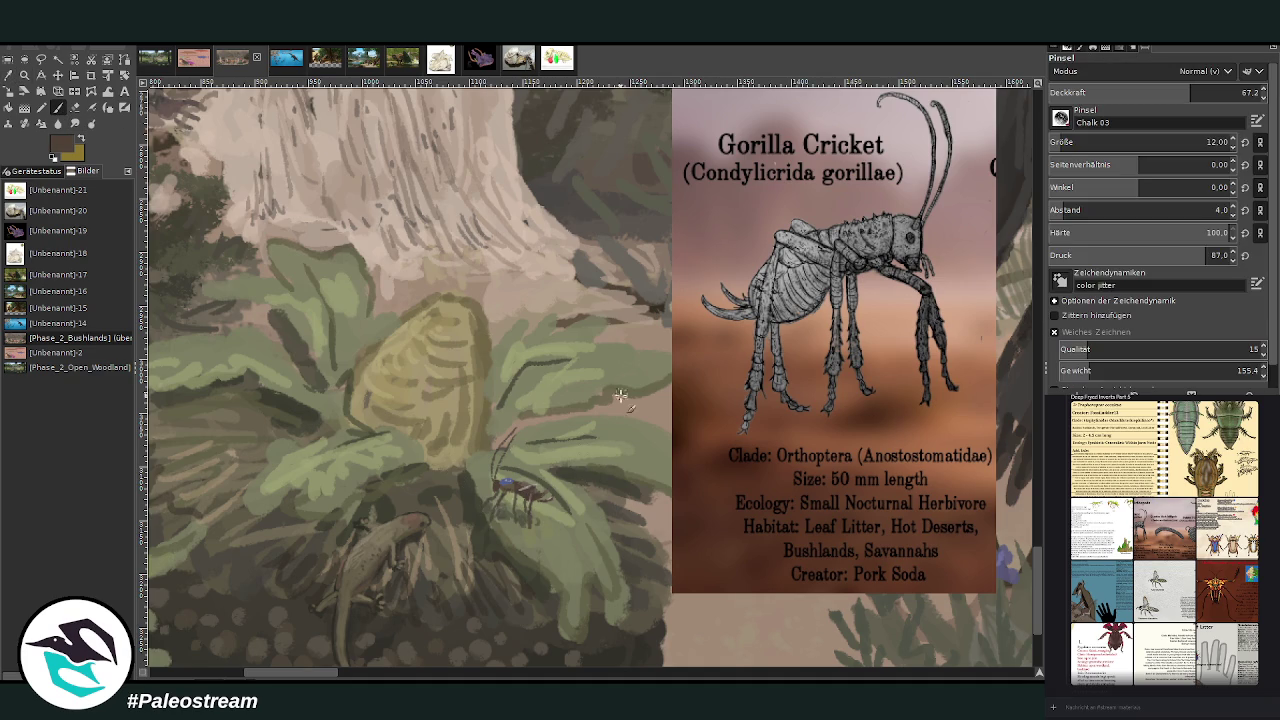
pyautogui.moveTo(507, 503); pyautogui.dragTo(521, 497)
pyautogui.click(498, 485)
pyautogui.moveTo(520, 492); pyautogui.dragTo(506, 487)
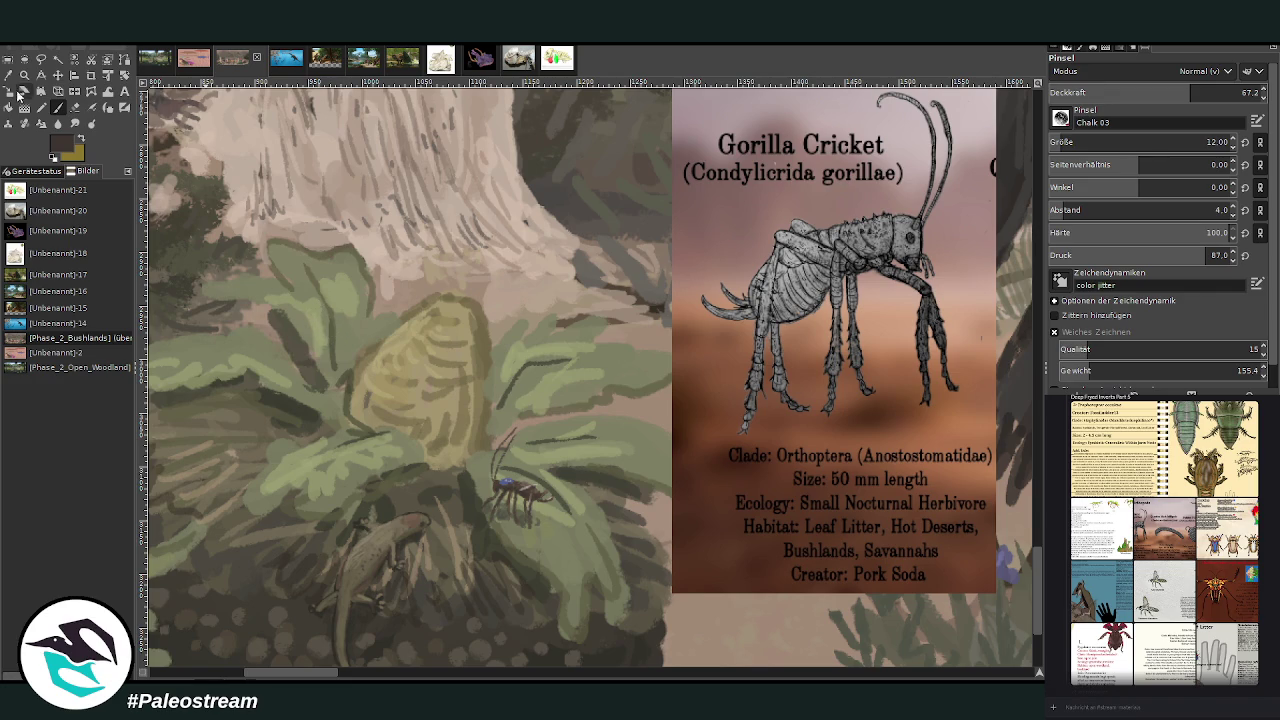
pyautogui.click(8, 75)
pyautogui.click(480, 352)
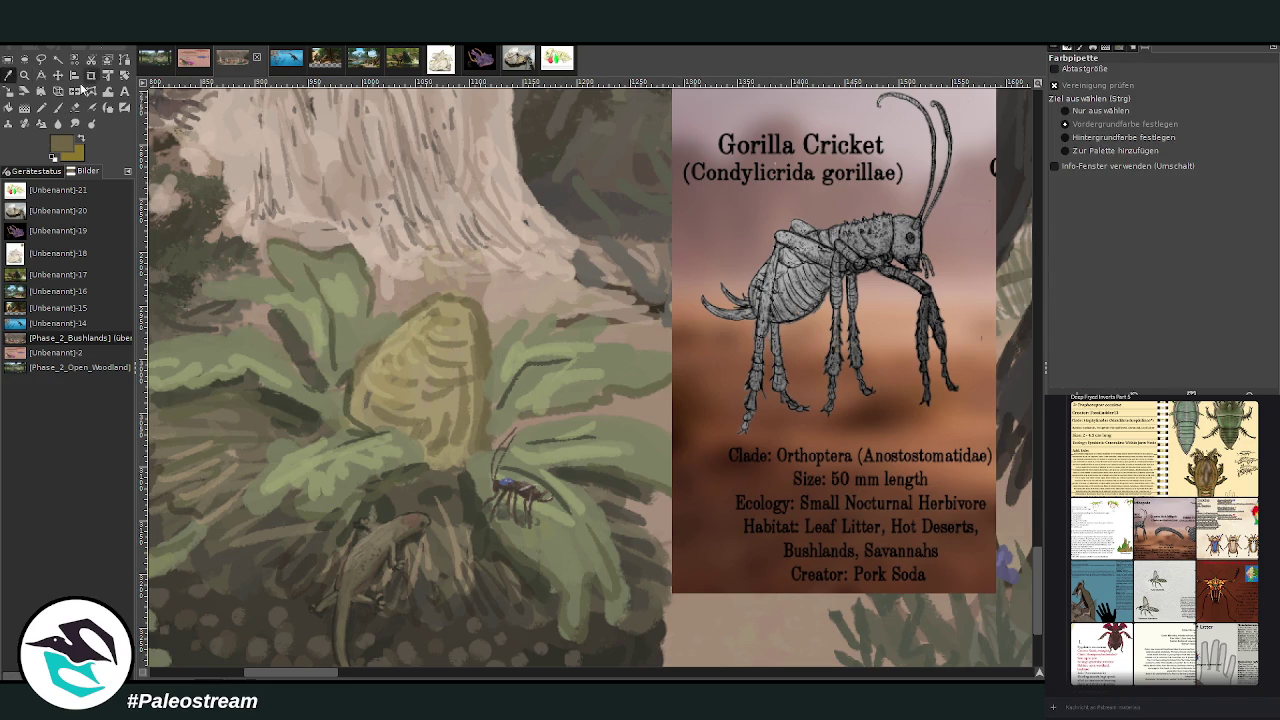
# Step: At 73.5 opacity, scribble olive scale texture across the cone plant and outline its left and top edge
pyautogui.click(58, 107)
pyautogui.moveTo(1172, 95); pyautogui.dragTo(1186, 95)
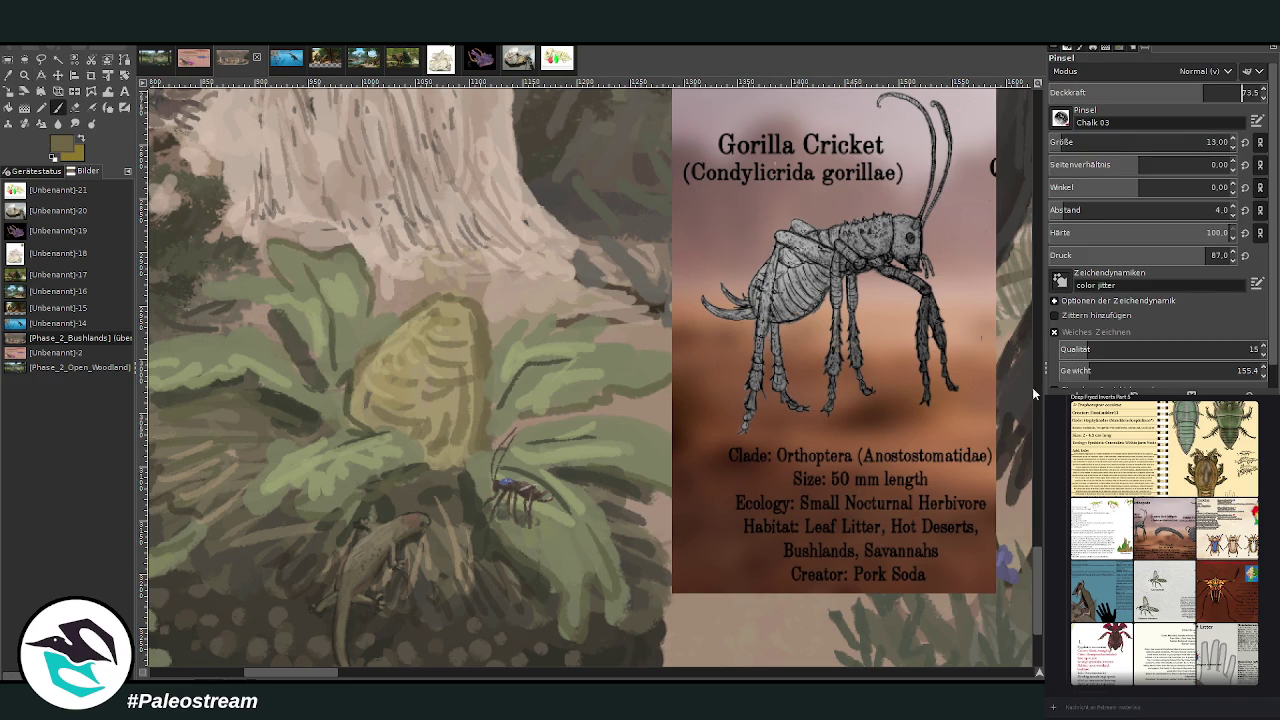
pyautogui.moveTo(446, 411)
pyautogui.mouseDown()
pyautogui.moveTo(440, 435)
pyautogui.moveTo(465, 430)
pyautogui.moveTo(460, 440)
pyautogui.moveTo(473, 427)
pyautogui.moveTo(455, 370)
pyautogui.moveTo(473, 374)
pyautogui.moveTo(468, 440)
pyautogui.moveTo(485, 325)
pyautogui.moveTo(485, 400)
pyautogui.mouseUp()
pyautogui.moveTo(378, 419)
pyautogui.mouseDown()
pyautogui.moveTo(354, 374)
pyautogui.moveTo(398, 328)
pyautogui.moveTo(380, 341)
pyautogui.mouseUp()
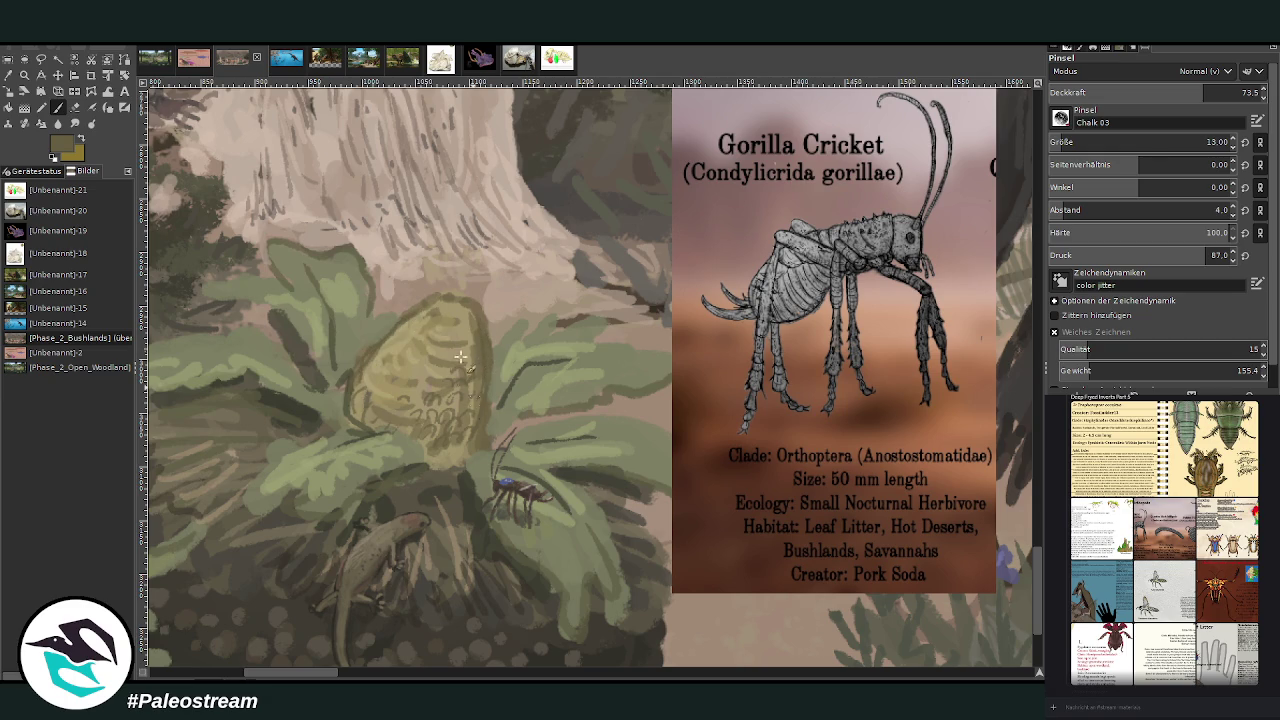
pyautogui.moveTo(455, 366)
pyautogui.mouseDown()
pyautogui.moveTo(395, 354)
pyautogui.moveTo(368, 372)
pyautogui.moveTo(398, 369)
pyautogui.mouseUp()
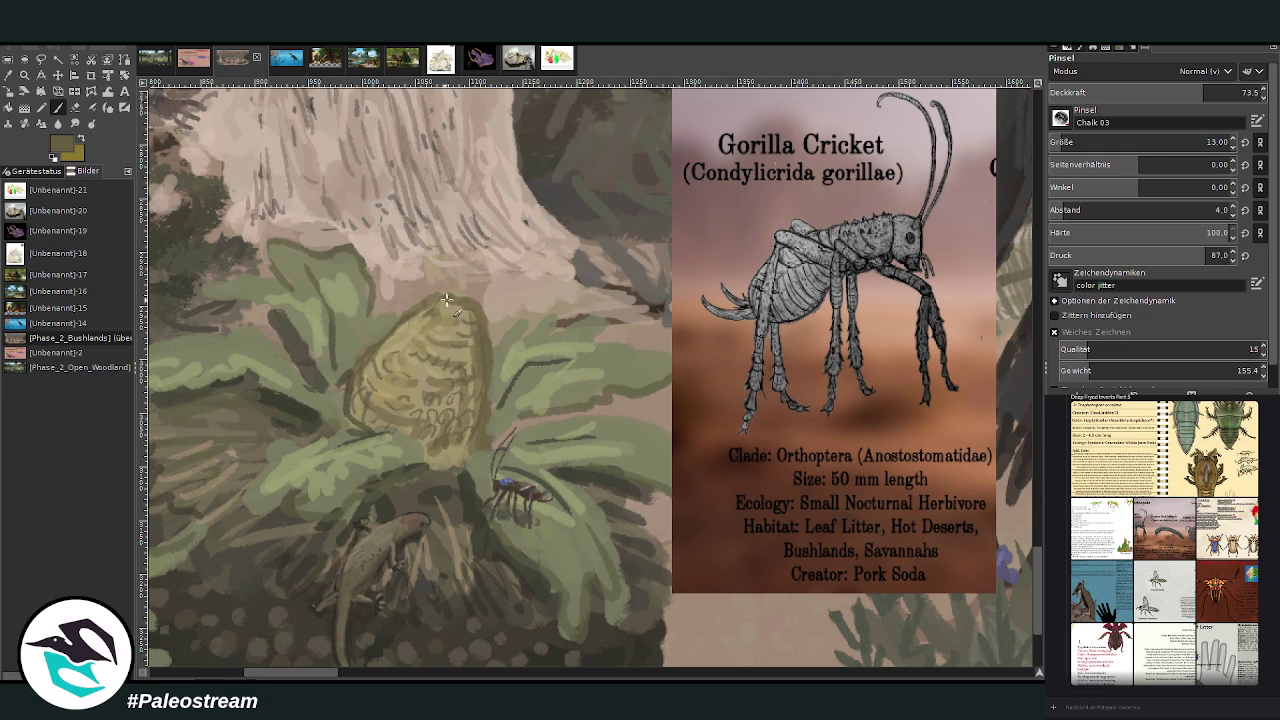
# Step: Pick a light khaki colour, raise brush opacity to 76.7, and zoom out
pyautogui.keyDown('ctrl'); pyautogui.click(1016, 410); pyautogui.keyUp('ctrl')
pyautogui.click(1198, 82)
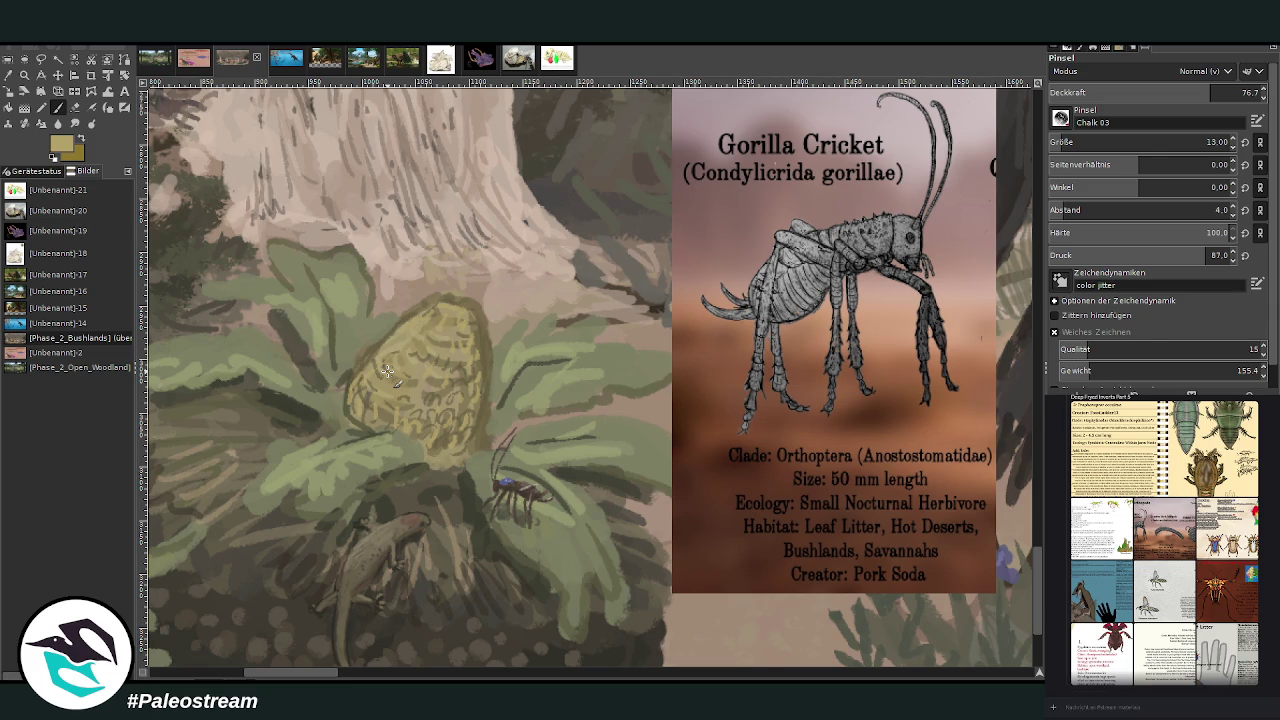
pyautogui.scroll(-3, 386, 371)
pyautogui.scroll(-3, 386, 371)
pyautogui.scroll(-1, 386, 371)
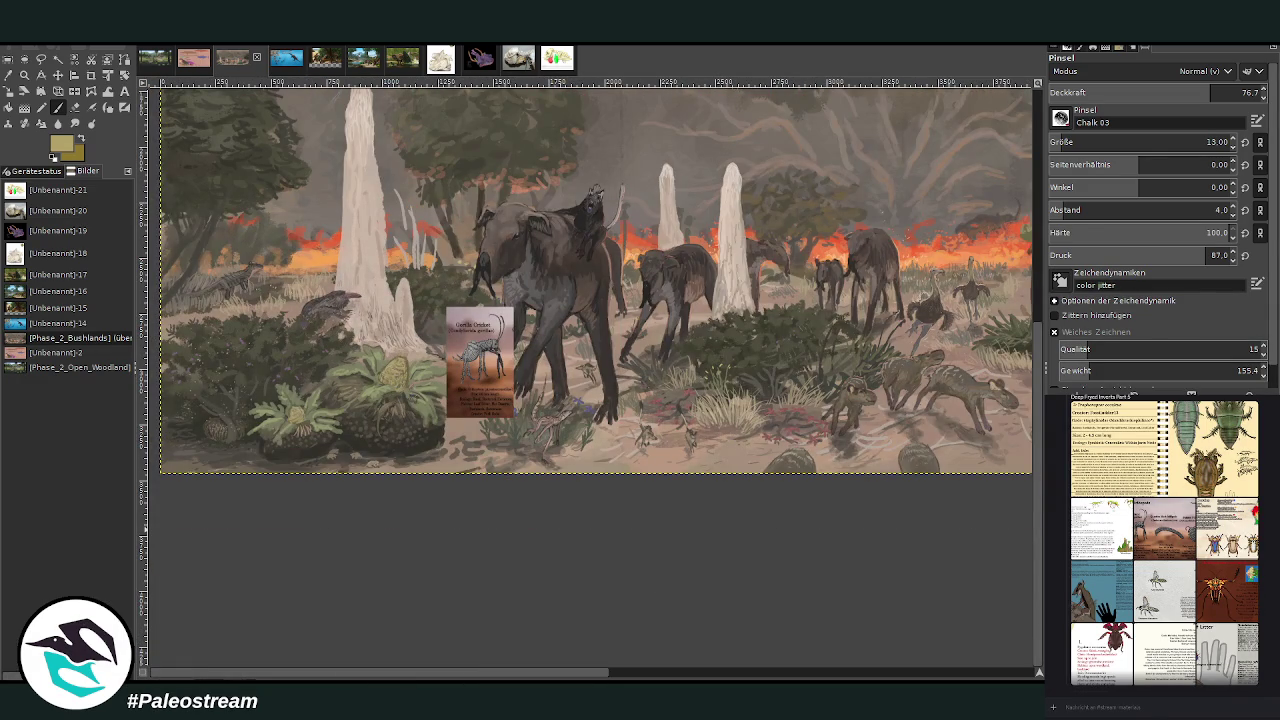
# Step: Hide the Gorilla Cricket card layer and zoom in on the Tiedye Scorpion card
pyautogui.press('pageup')
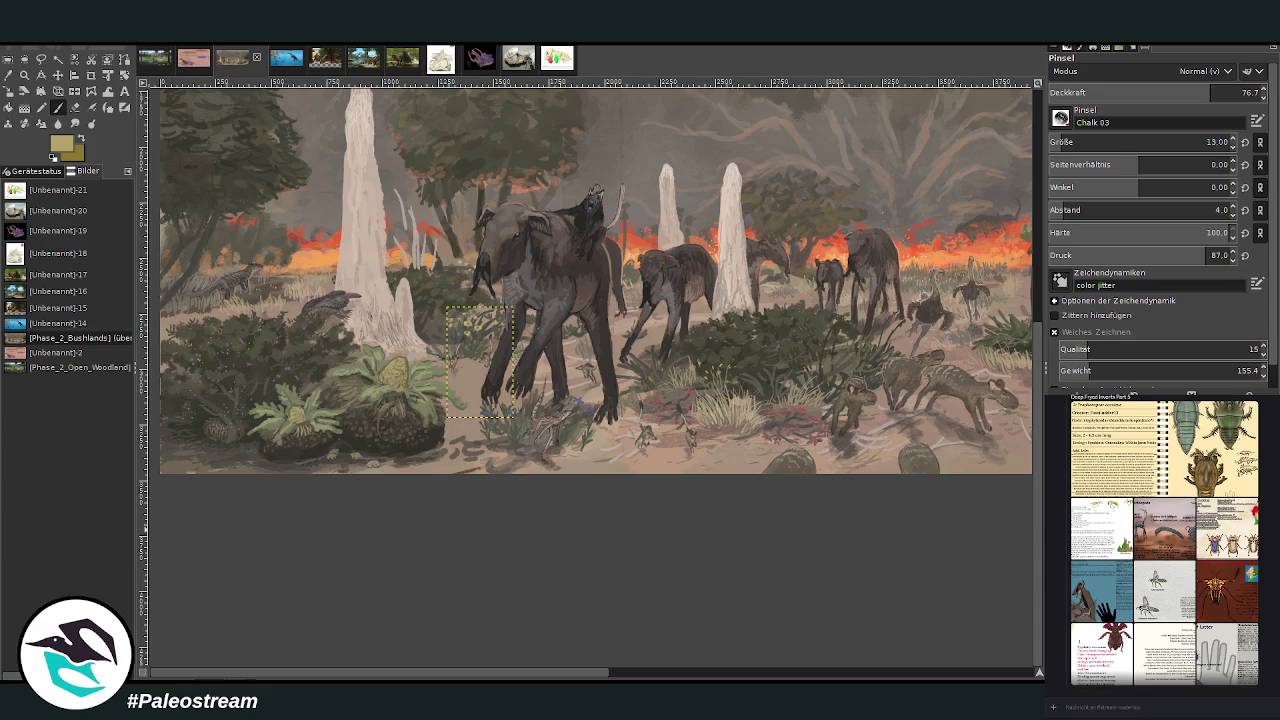
pyautogui.press('pagedown')
pyautogui.moveTo(522, 672)
pyautogui.mouseDown()
pyautogui.moveTo(866, 676)
pyautogui.moveTo(898, 664)
pyautogui.mouseUp()
pyautogui.press('z')
pyautogui.moveTo(472, 250); pyautogui.dragTo(752, 488)
pyautogui.moveTo(258, 136); pyautogui.dragTo(790, 548)
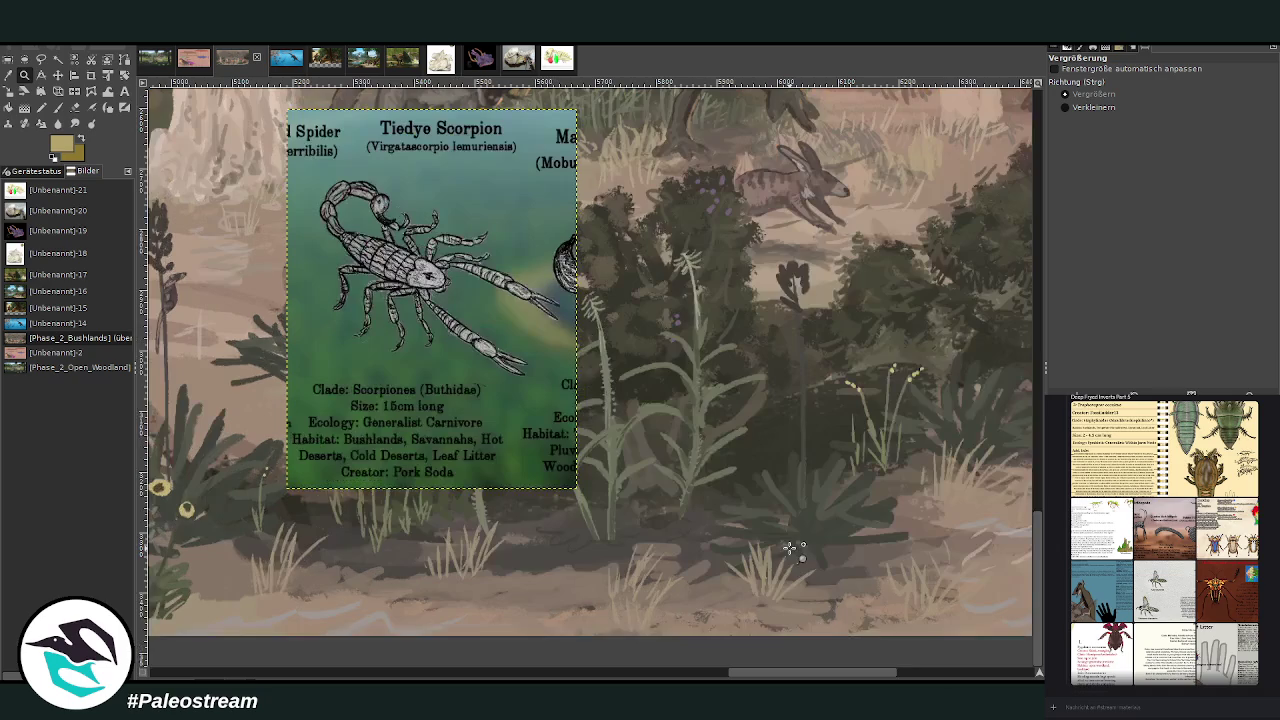
# Step: Scale the scorpion card down to 203×265 px, reposition it, and zoom in on the surrounding plants
pyautogui.hotkey('shift', 's')
pyautogui.moveTo(357, 280)
pyautogui.mouseDown()
pyautogui.moveTo(365, 292)
pyautogui.moveTo(423, 276)
pyautogui.mouseUp()
pyautogui.moveTo(486, 359); pyautogui.dragTo(726, 349)
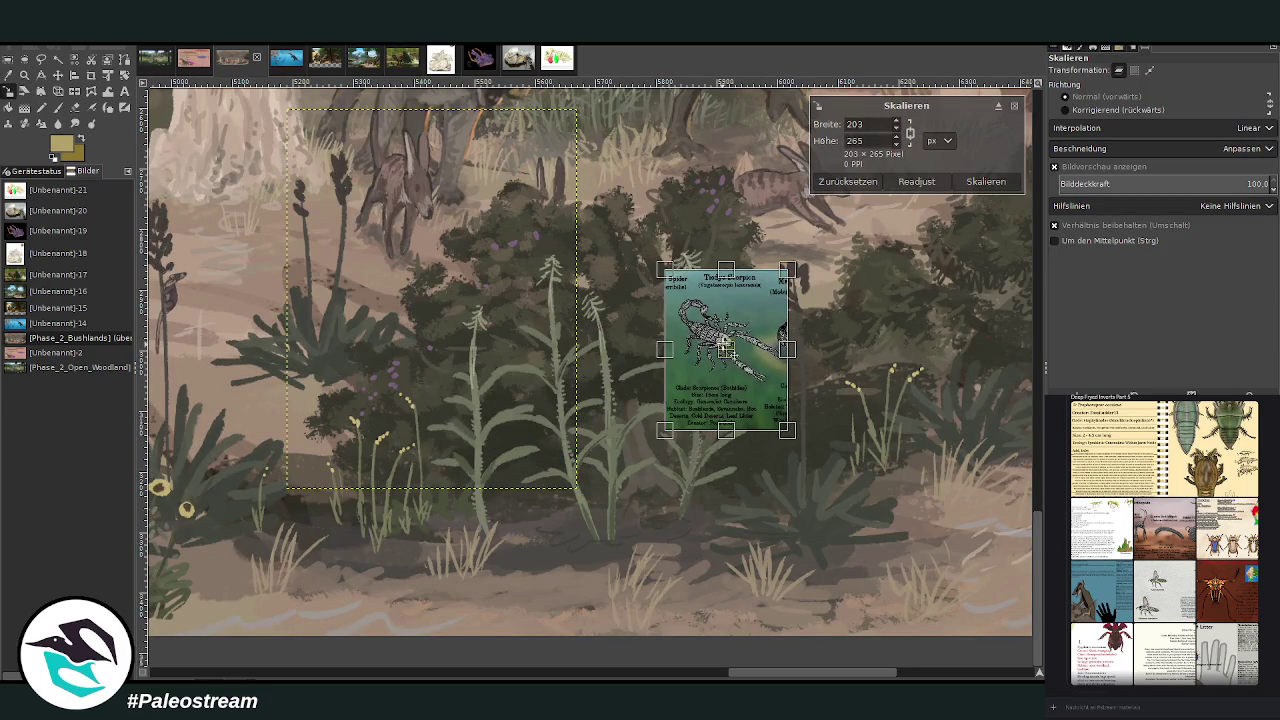
pyautogui.click(978, 183)
pyautogui.press('z')
pyautogui.moveTo(378, 246); pyautogui.dragTo(764, 611)
pyautogui.moveTo(322, 106); pyautogui.dragTo(718, 386)
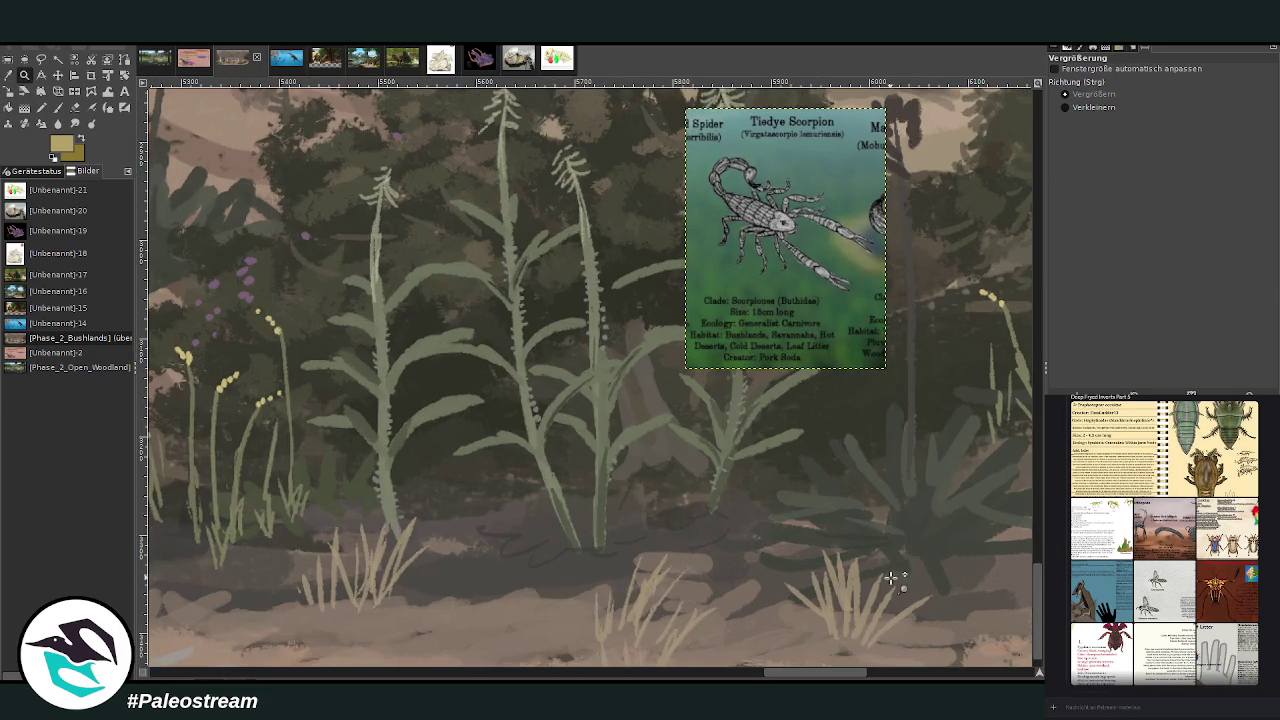
pyautogui.click(57, 107)
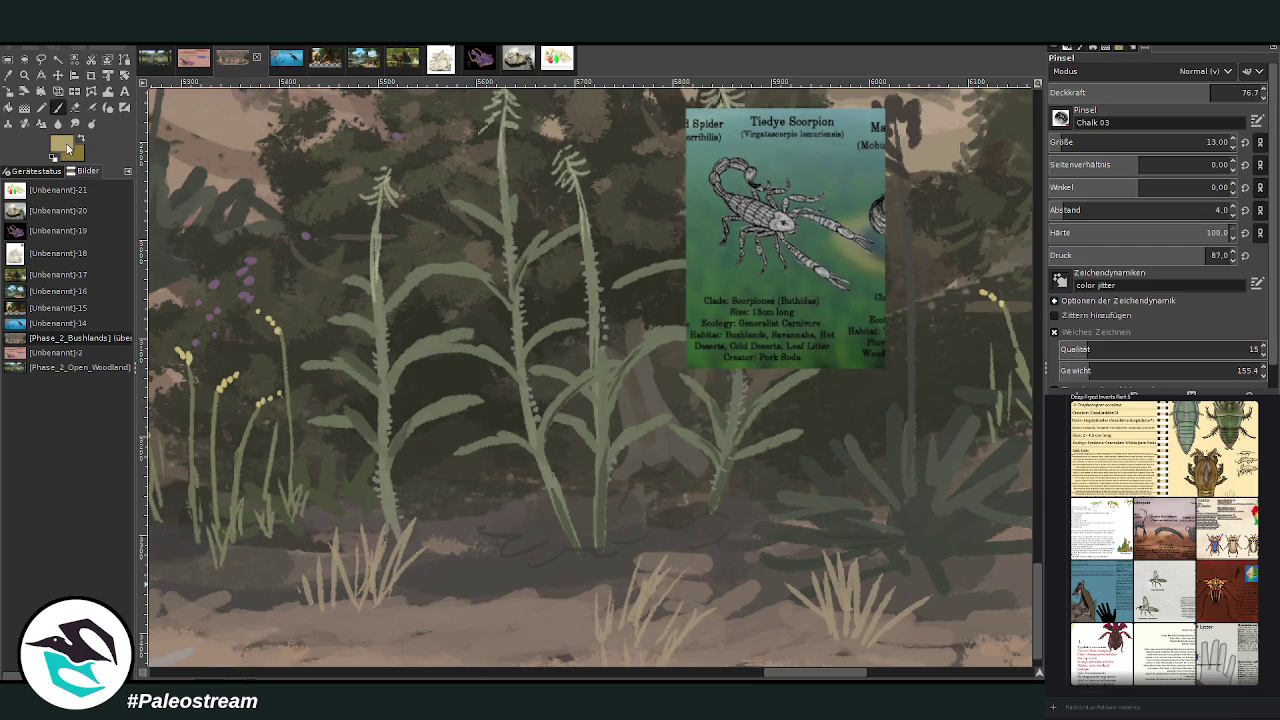
# Step: Choose a dark olive colour, set brush size 25 and opacity about 81, and paint the scorpion's first dark stroke
pyautogui.keyDown('ctrl'); pyautogui.click(1001, 434); pyautogui.keyUp('ctrl')
pyautogui.click(1207, 142)
pyautogui.write('25')
pyautogui.press('Return')
pyautogui.click(1205, 95)
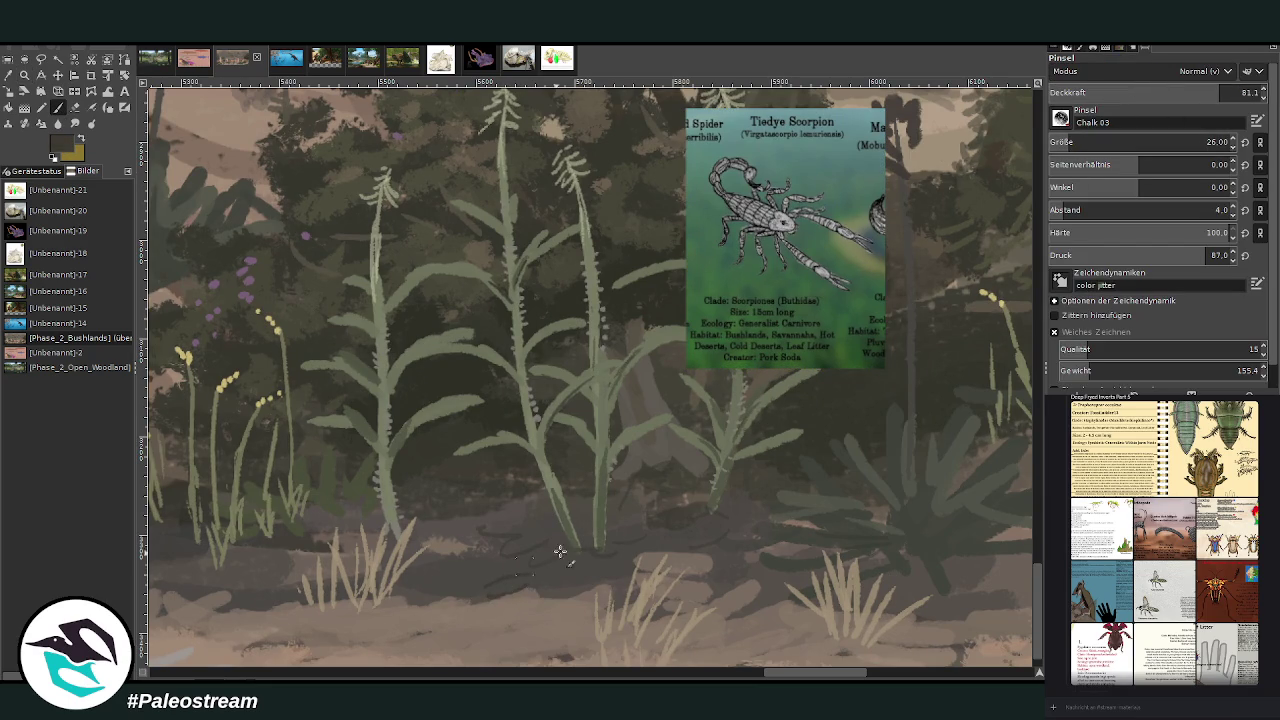
pyautogui.moveTo(532, 572)
pyautogui.mouseDown()
pyautogui.moveTo(508, 591)
pyautogui.moveTo(480, 586)
pyautogui.moveTo(563, 580)
pyautogui.moveTo(591, 548)
pyautogui.mouseUp()
# Step: Extend the scorpion's dark body and tail down-left, adjusting brush size (21–26) and opacity between strokes
pyautogui.moveTo(1184, 97); pyautogui.dragTo(1198, 97)
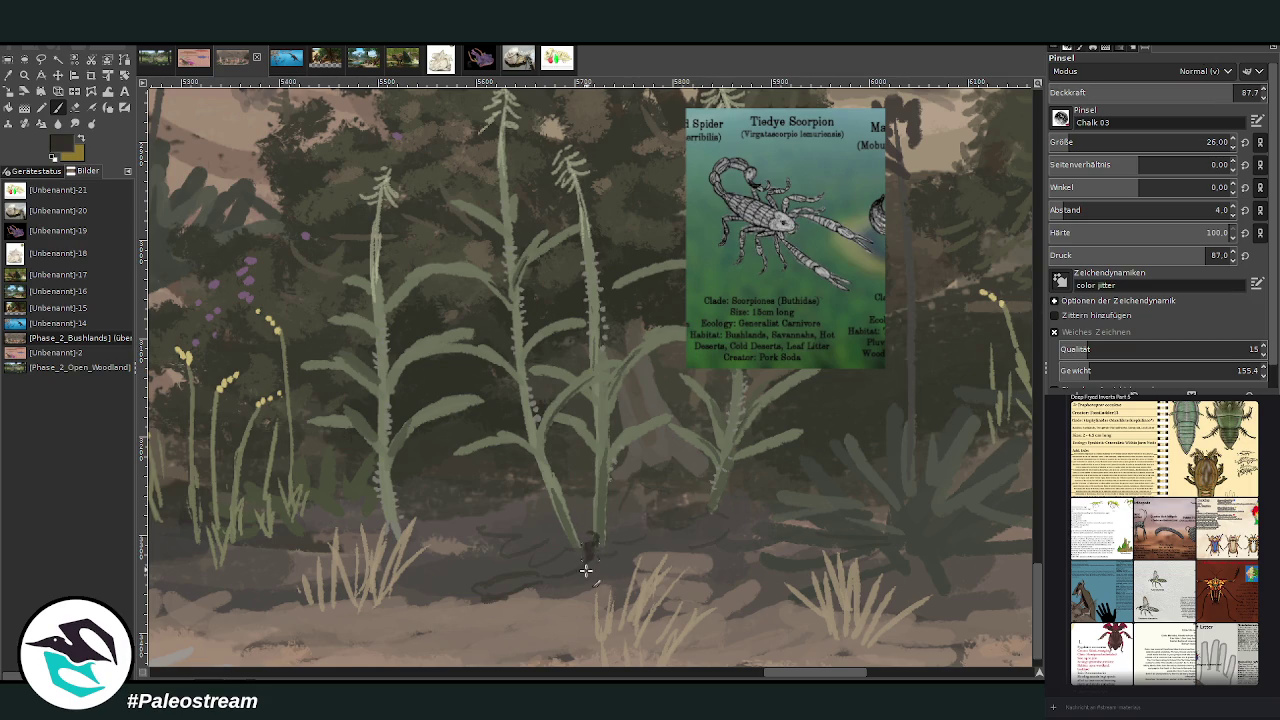
pyautogui.press('[')
pyautogui.press('[')
pyautogui.press('[')
pyautogui.moveTo(582, 552)
pyautogui.mouseDown()
pyautogui.moveTo(578, 575)
pyautogui.moveTo(482, 586)
pyautogui.moveTo(503, 576)
pyautogui.moveTo(491, 586)
pyautogui.moveTo(546, 590)
pyautogui.mouseUp()
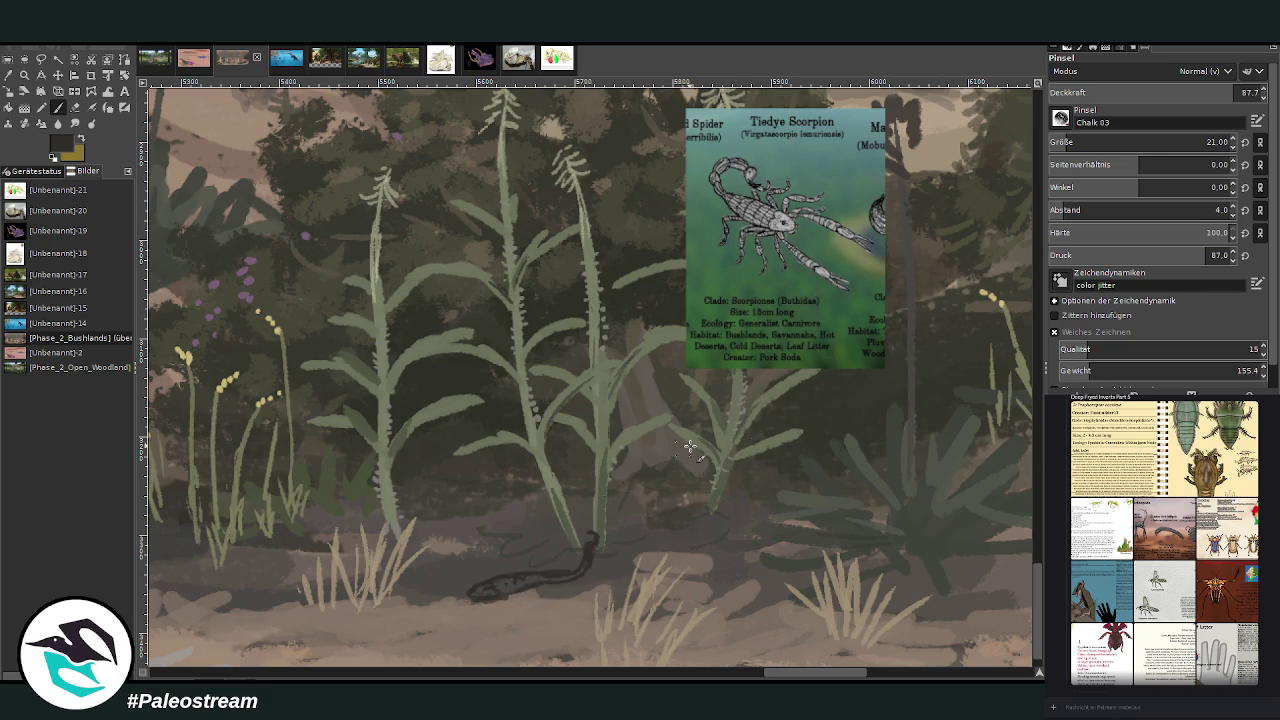
pyautogui.click(1199, 90)
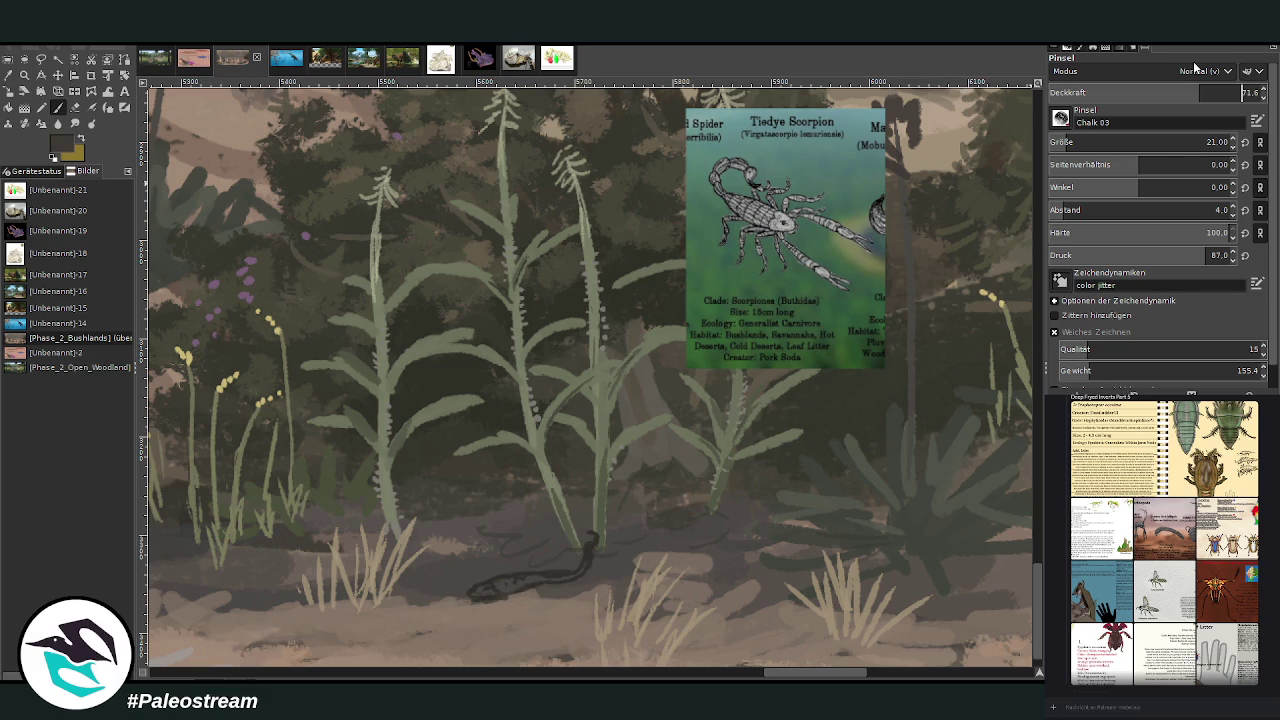
pyautogui.click(504, 578)
pyautogui.click(1207, 142)
pyautogui.moveTo(431, 604)
pyautogui.mouseDown()
pyautogui.moveTo(466, 608)
pyautogui.moveTo(445, 622)
pyautogui.mouseUp()
# Step: Paint the scorpion's spindly legs along and beneath its body
pyautogui.scroll(-15, 1150, 142)
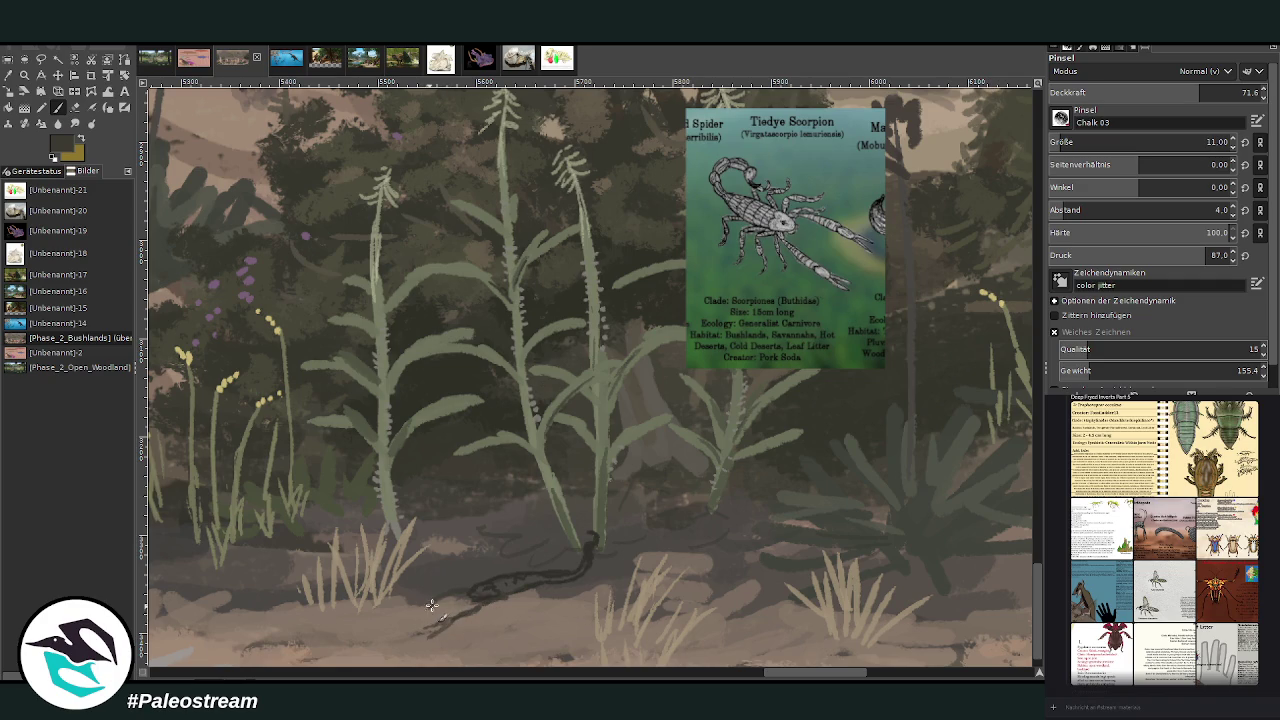
pyautogui.moveTo(423, 608)
pyautogui.mouseDown()
pyautogui.moveTo(436, 626)
pyautogui.moveTo(483, 606)
pyautogui.mouseUp()
pyautogui.scroll(5, 1150, 142)
pyautogui.moveTo(494, 597); pyautogui.dragTo(488, 628)
pyautogui.moveTo(505, 597); pyautogui.dragTo(510, 626)
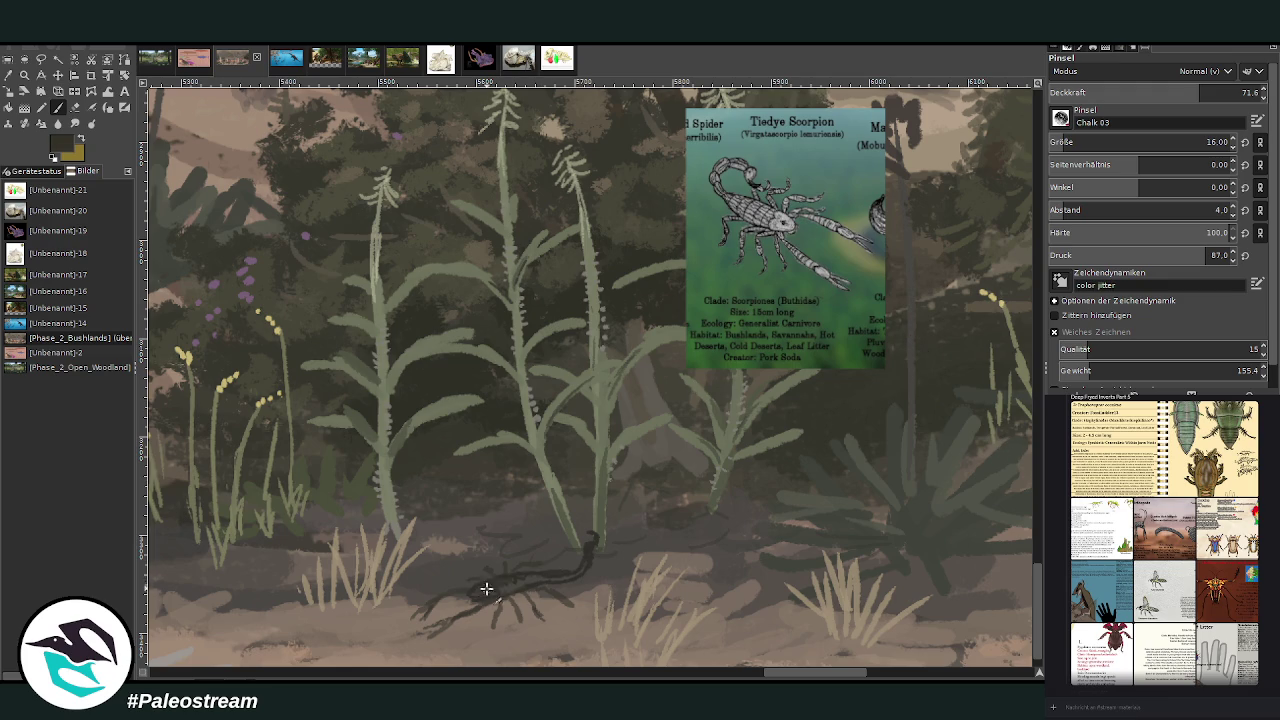
# Step: Paint grey over the scorpion's dark body and dab light grey onto its head
pyautogui.keyDown('ctrl'); pyautogui.click(993, 420); pyautogui.keyUp('ctrl')
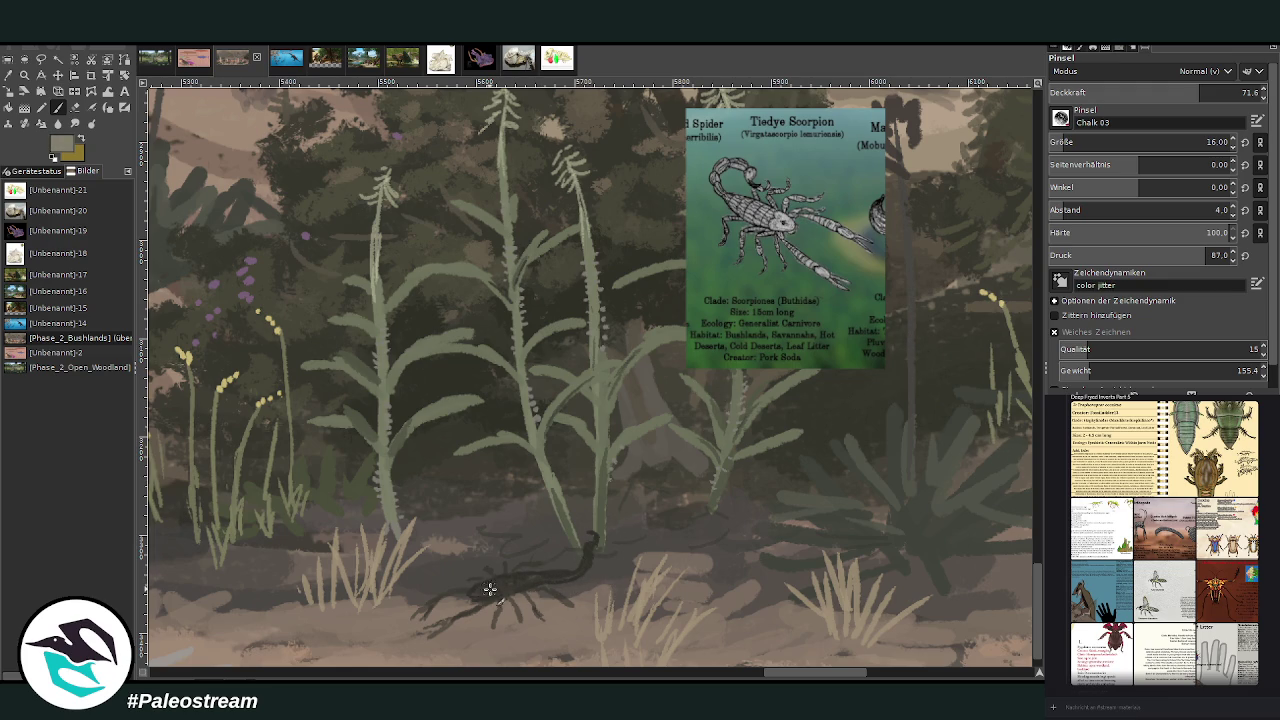
pyautogui.moveTo(538, 569)
pyautogui.mouseDown()
pyautogui.moveTo(491, 588)
pyautogui.moveTo(571, 574)
pyautogui.mouseUp()
pyautogui.press('x')
pyautogui.moveTo(482, 586); pyautogui.dragTo(473, 595)
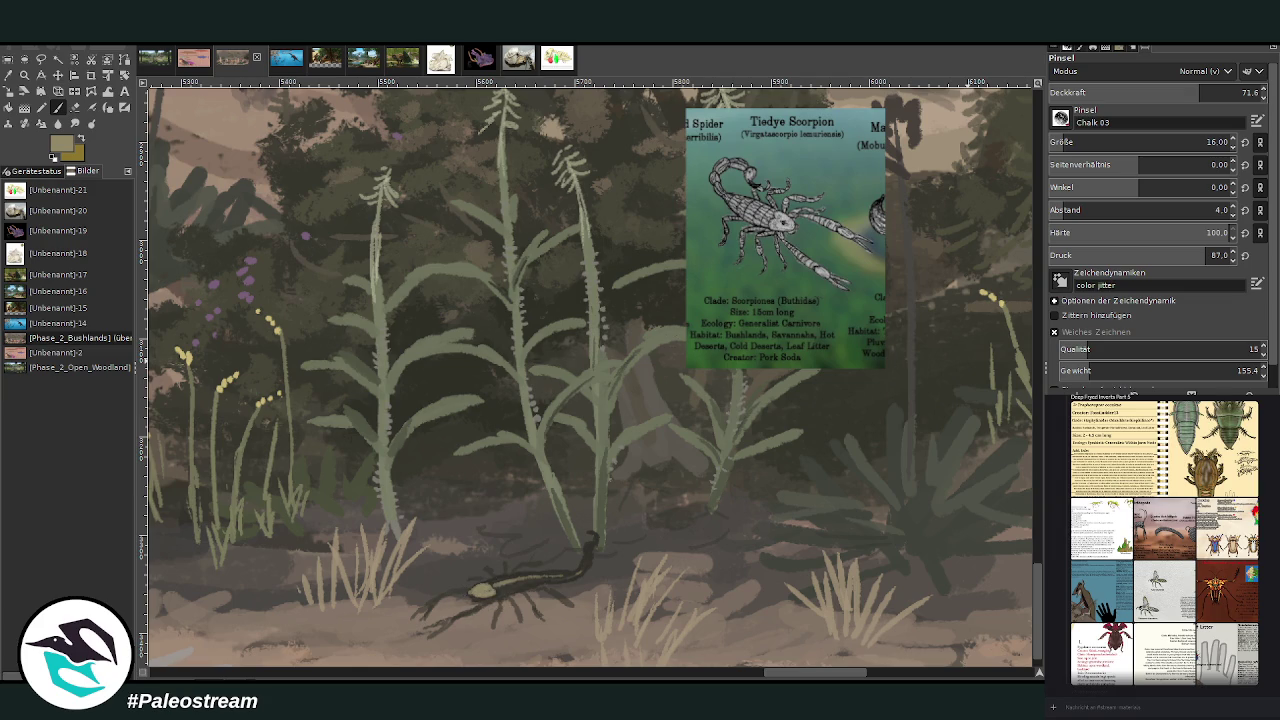
# Step: With a smaller brush, paint brown legs at the scorpion's lower left, then sample a dark ground colour
pyautogui.keyDown('ctrl'); pyautogui.click(1019, 407); pyautogui.keyUp('ctrl')
pyautogui.press('[')
pyautogui.press('[')
pyautogui.press('[')
pyautogui.moveTo(445, 622); pyautogui.dragTo(424, 598)
pyautogui.keyDown('ctrl'); pyautogui.click(602, 556); pyautogui.keyUp('ctrl')
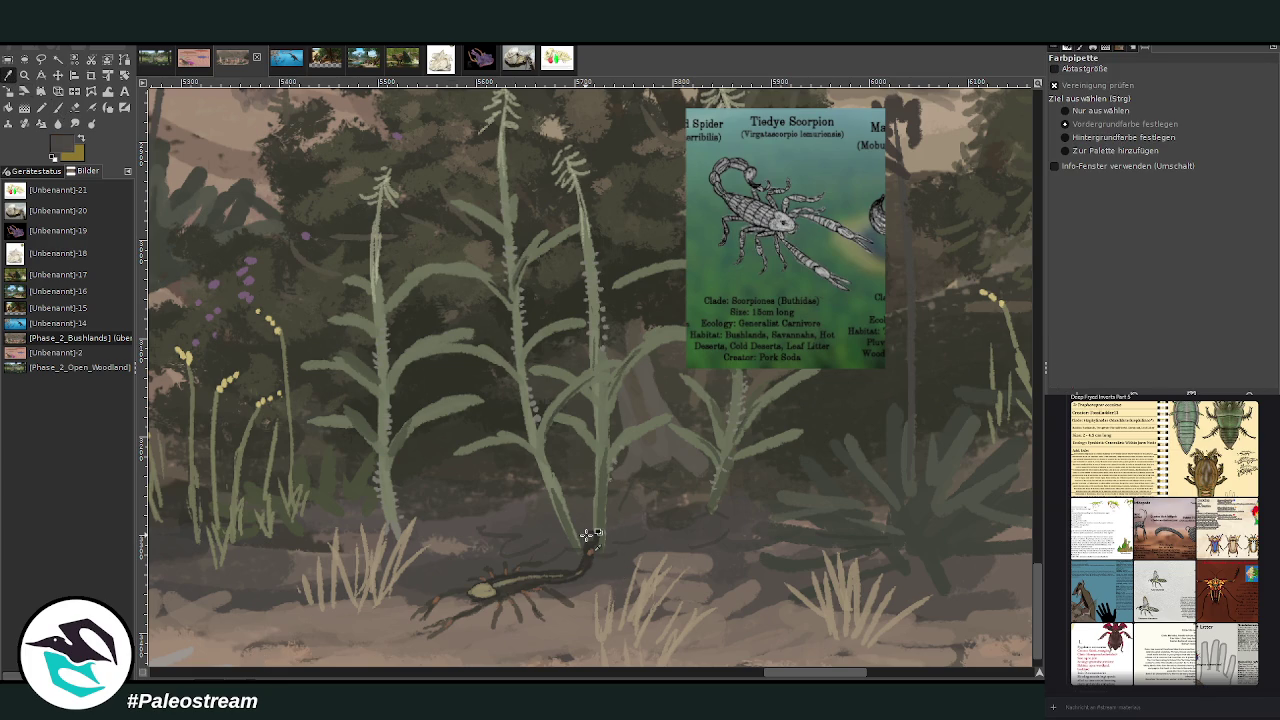
# Step: Enlarge the brush, lower its opacity, and paint a pale highlight along the scorpion's body and legs
pyautogui.moveTo(1150, 142); pyautogui.dragTo(1165, 142)
pyautogui.moveTo(1200, 92); pyautogui.dragTo(1176, 92)
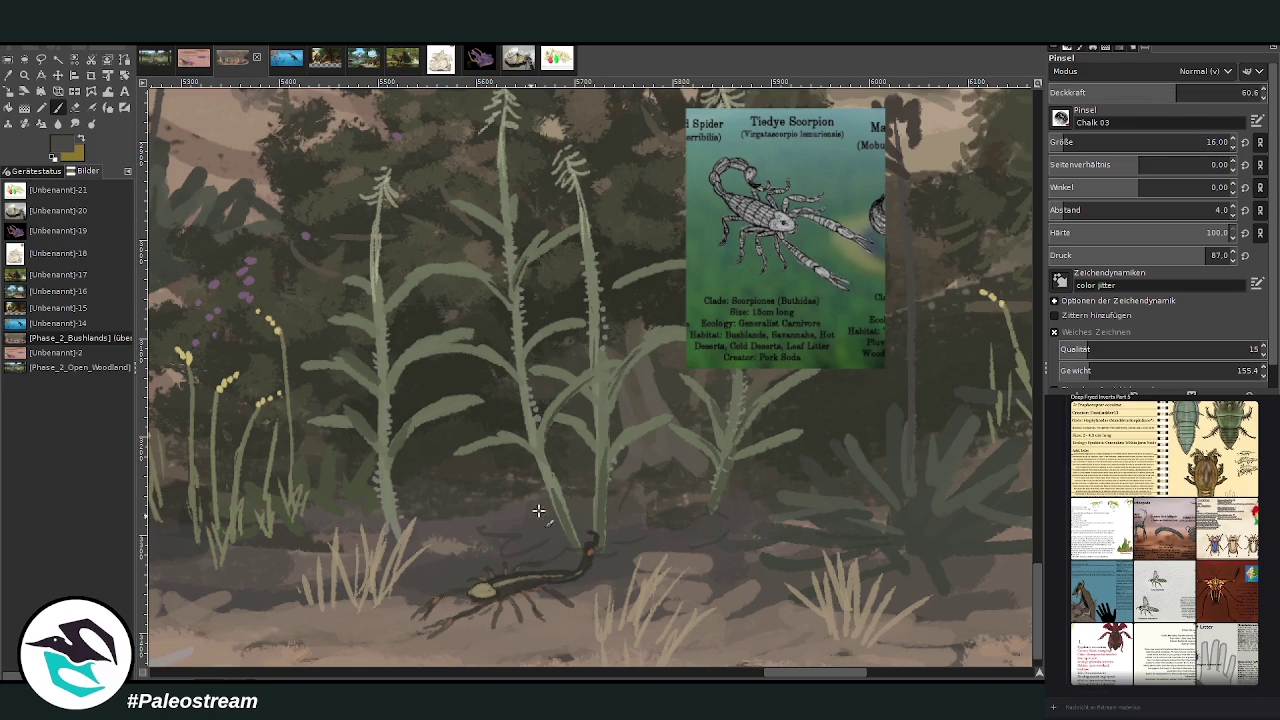
pyautogui.moveTo(1078, 144); pyautogui.dragTo(1110, 143)
pyautogui.moveTo(1176, 92); pyautogui.dragTo(1144, 92)
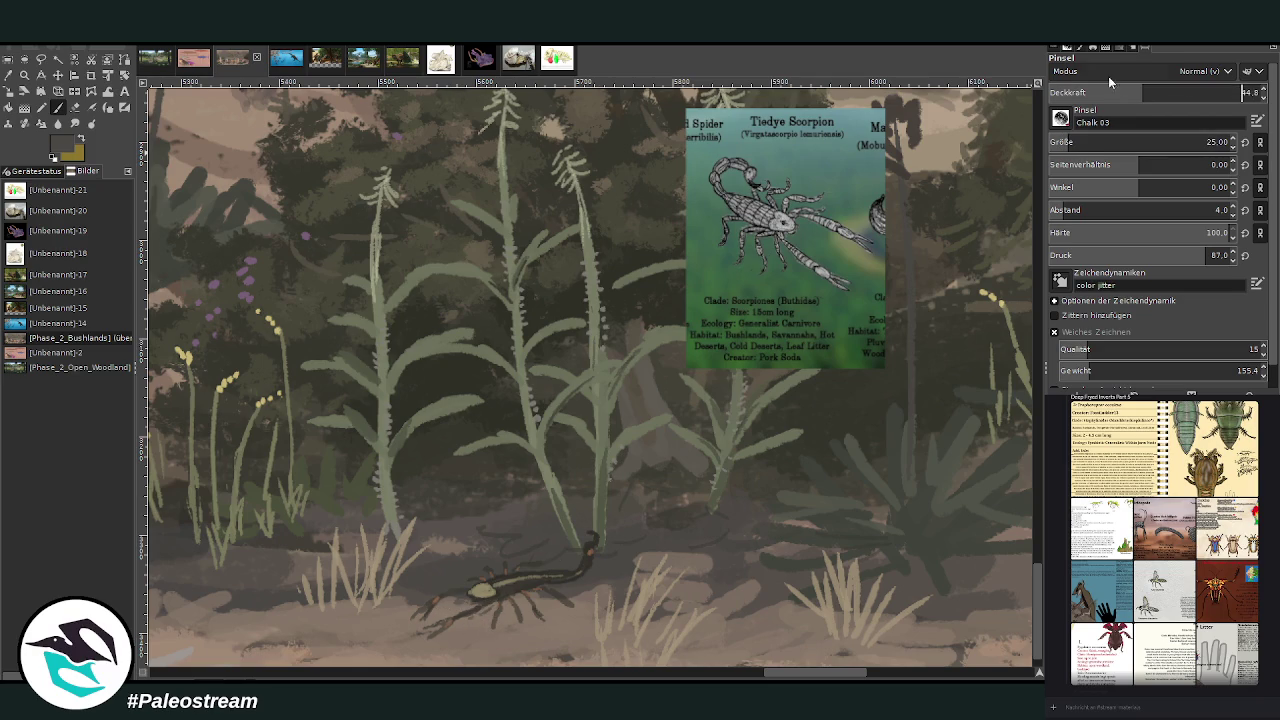
pyautogui.moveTo(482, 590); pyautogui.dragTo(511, 609)
pyautogui.moveTo(532, 592); pyautogui.dragTo(566, 612)
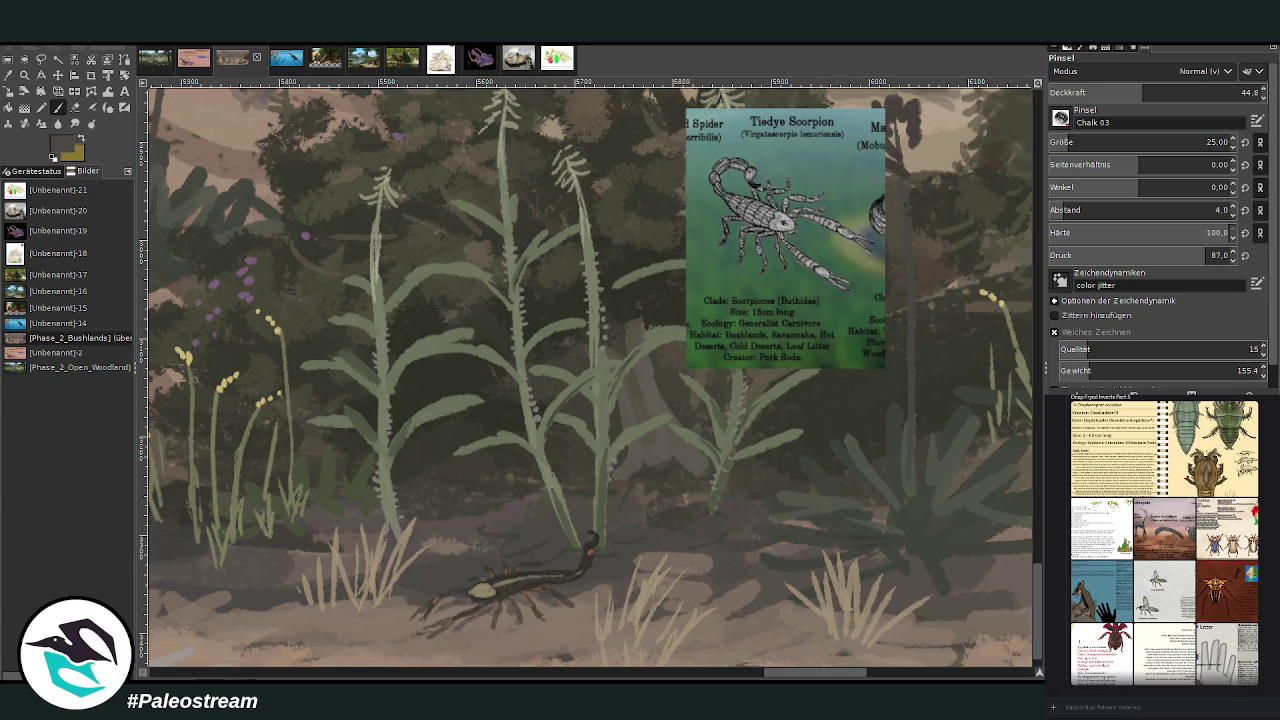
# Step: Set the brush to size 10 and opacity 65.9 and dab a lighter touch on the scorpion's head
pyautogui.click(1150, 142)
pyautogui.write('10')
pyautogui.click(1183, 88)
pyautogui.write('65.9')
pyautogui.press('Return')
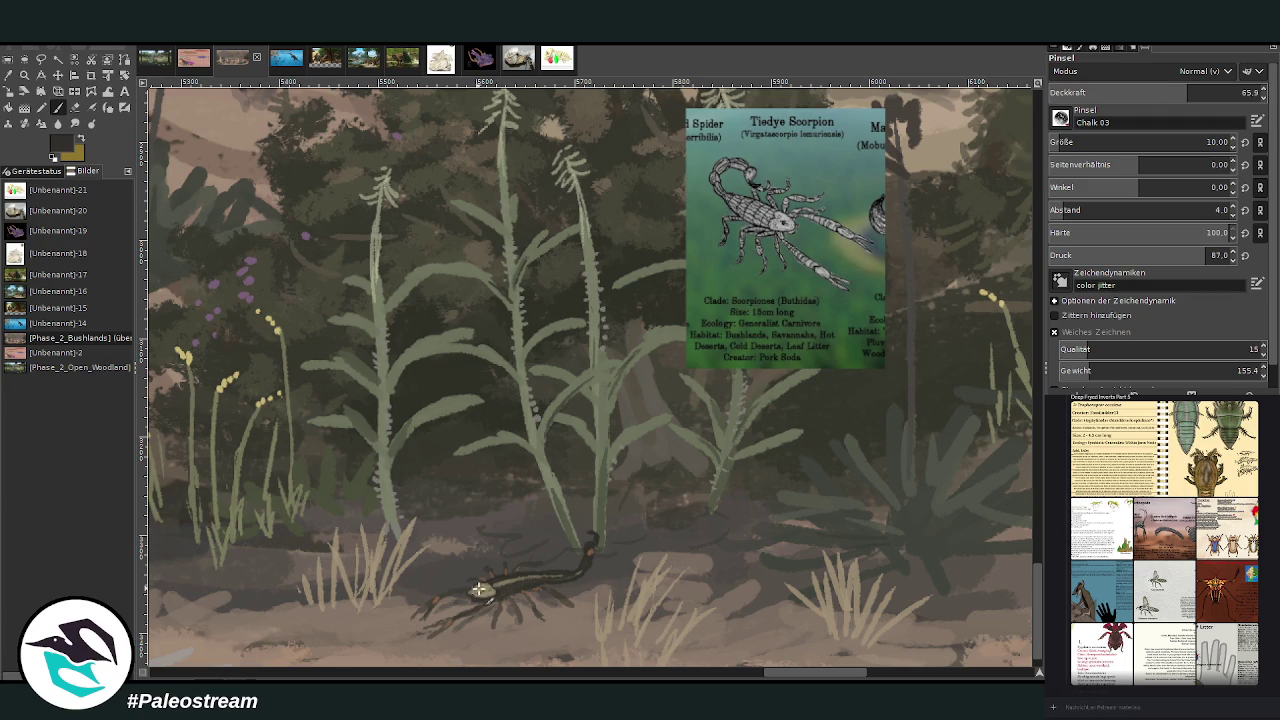
pyautogui.click(480, 590)
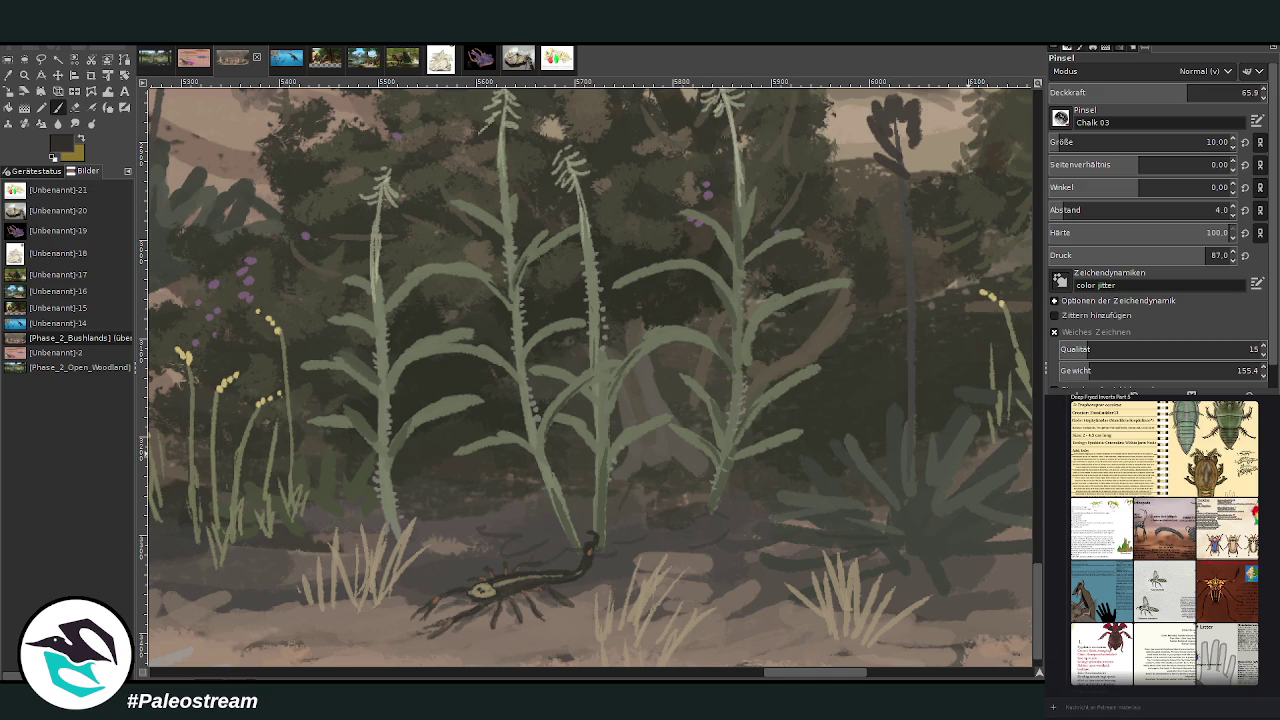
# Step: Zoom out and hide the yellow animal reference card and the grey lizard sketch strip
pyautogui.press('-')
pyautogui.press('-')
pyautogui.press('-')
pyautogui.press('-')
pyautogui.press('-')
pyautogui.press('pageup')
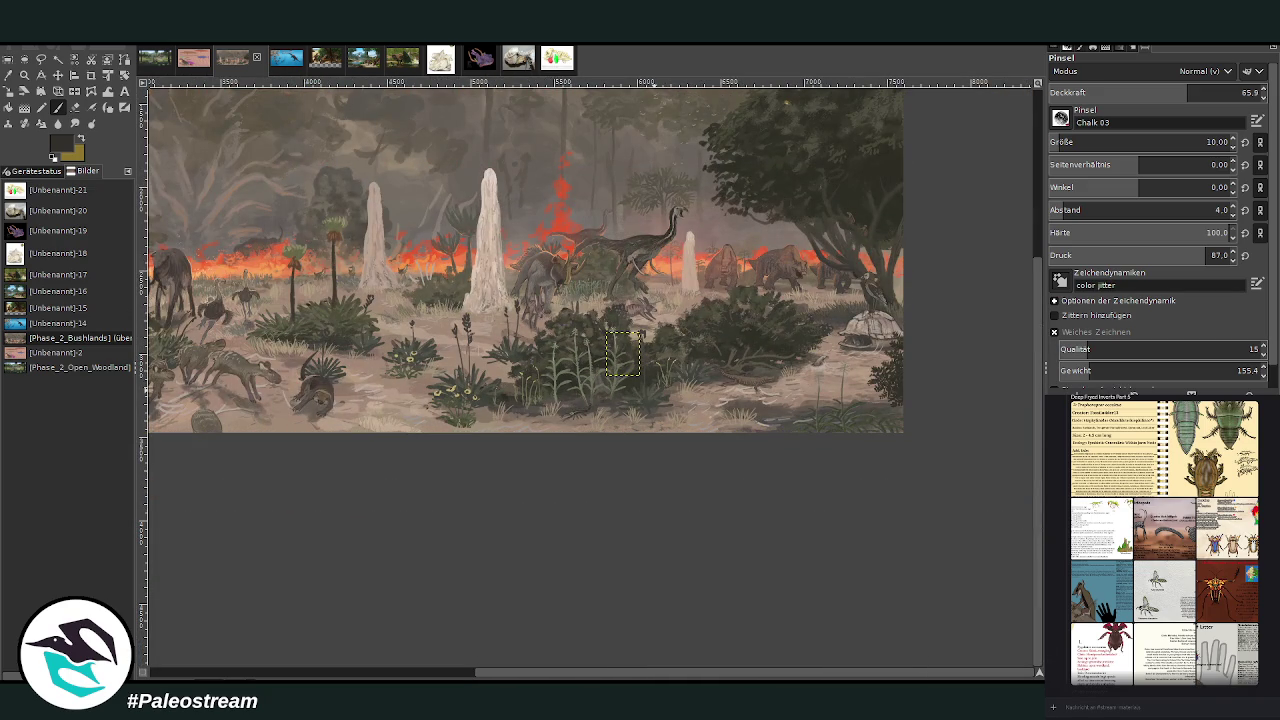
pyautogui.press('pageup')
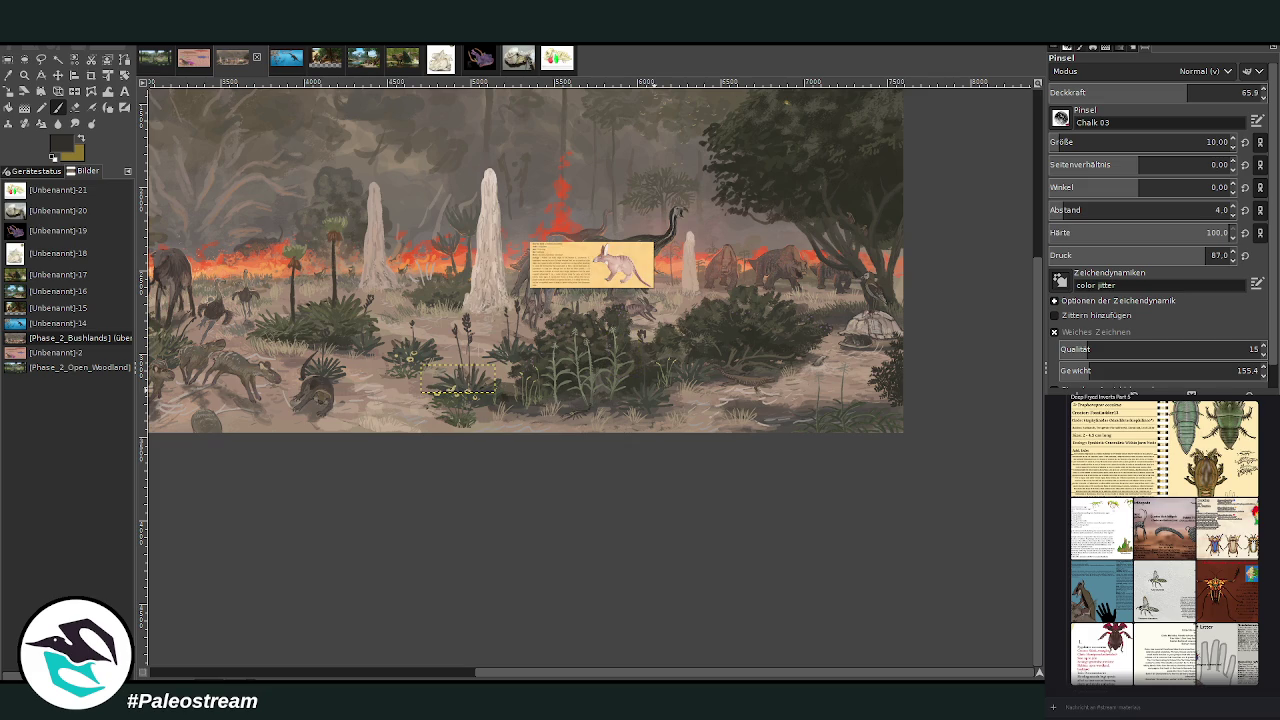
pyautogui.press('pageup')
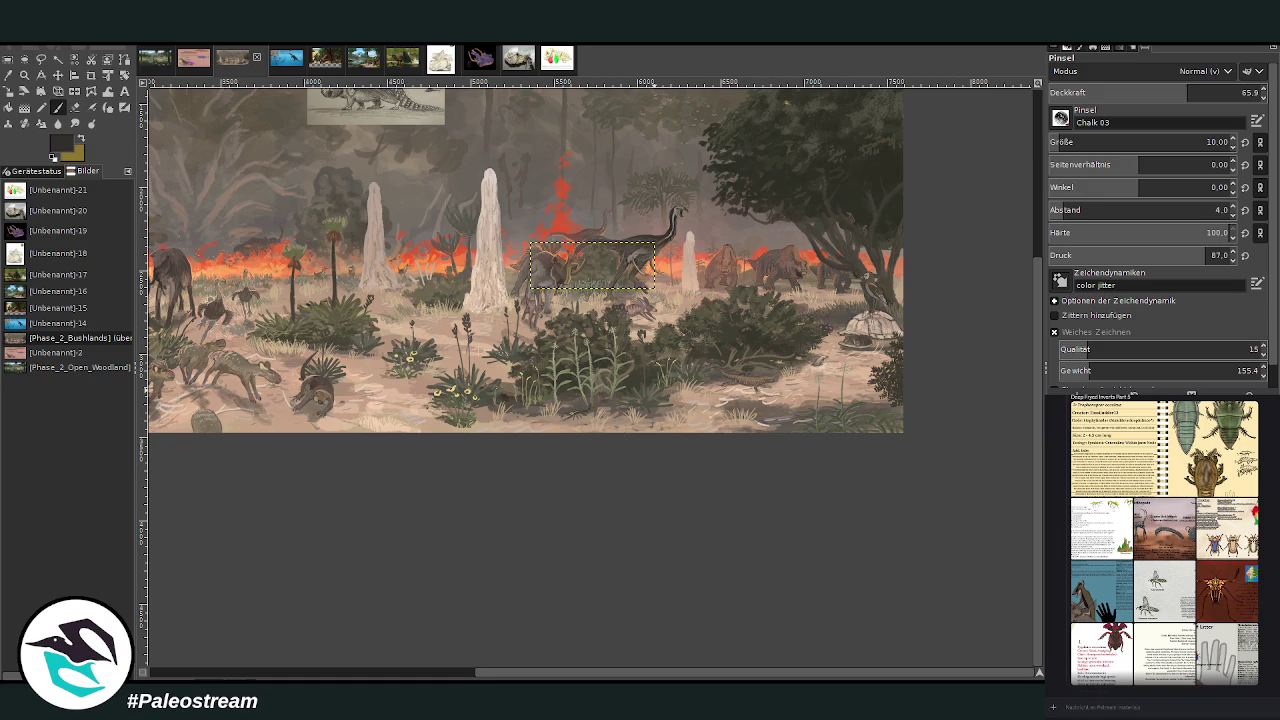
pyautogui.press('pageup')
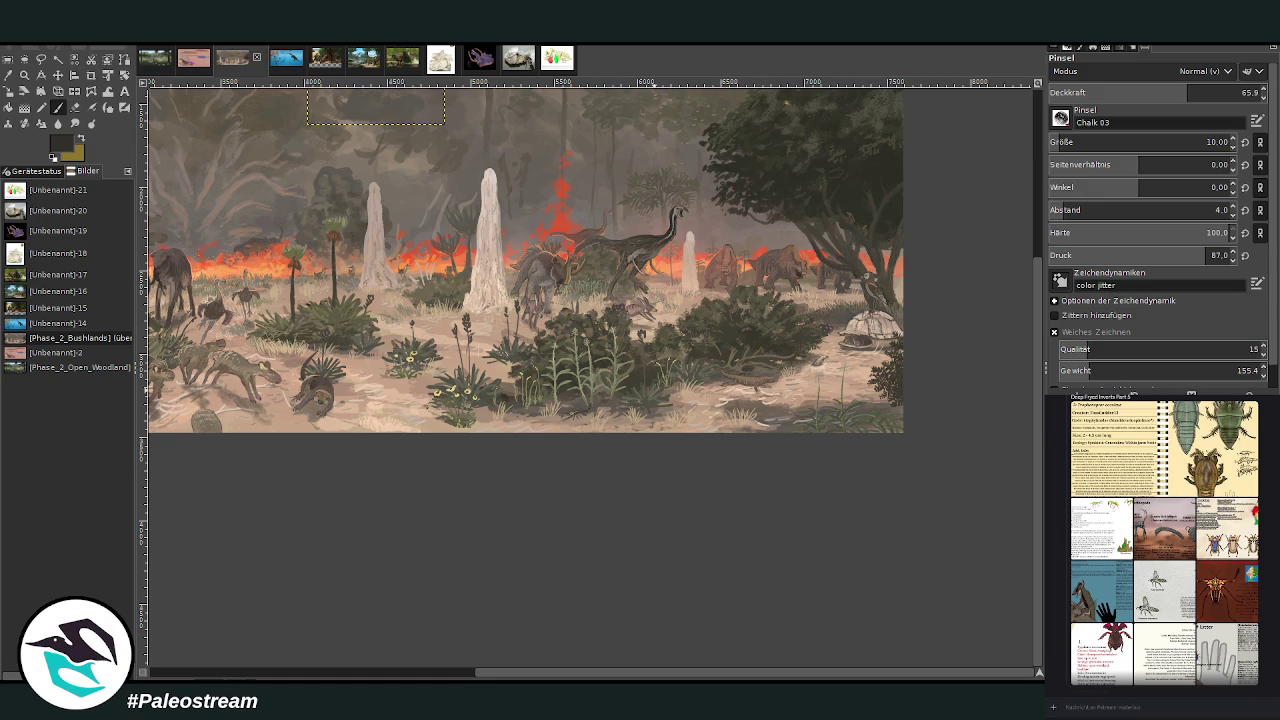
# Step: Hide the stray animal layer by the left termite mound and fit the whole painting in the window
pyautogui.scroll(3, 1037, 580)
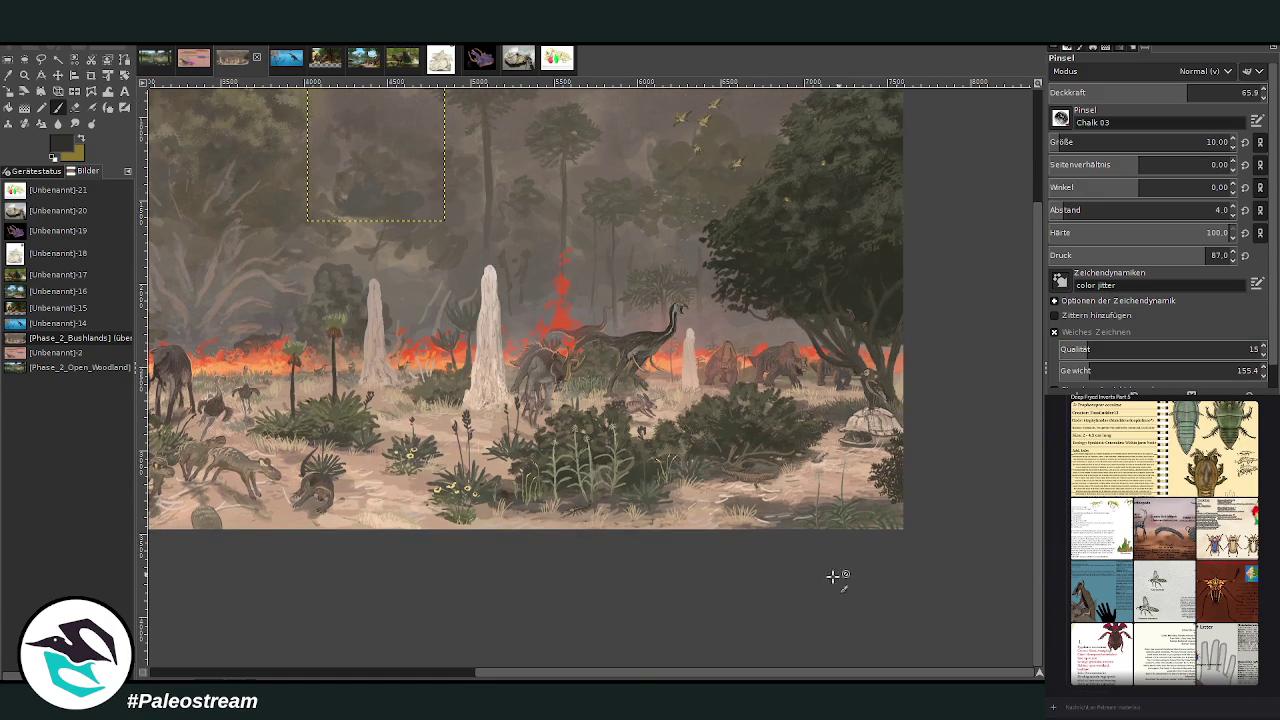
pyautogui.moveTo(636, 674); pyautogui.dragTo(645, 630)
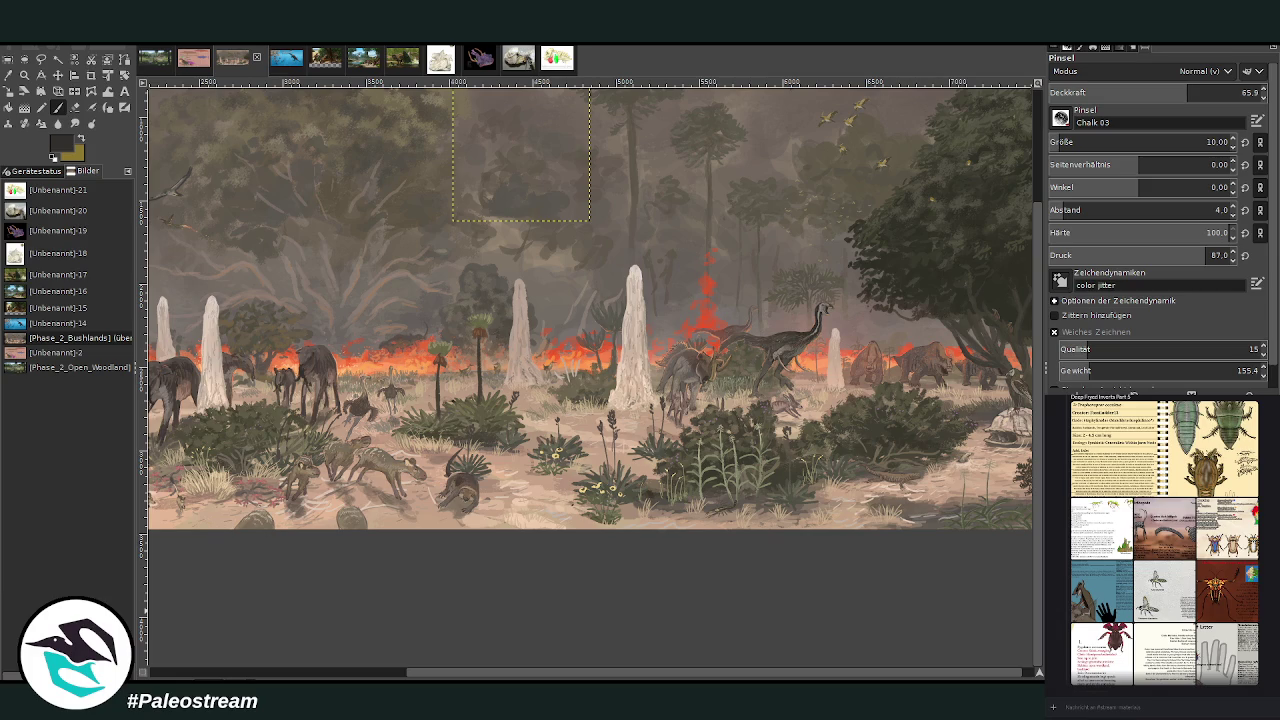
pyautogui.press('pagedown')
pyautogui.hscroll(1, 644, 674)
pyautogui.hscroll(-10, 657, 675)
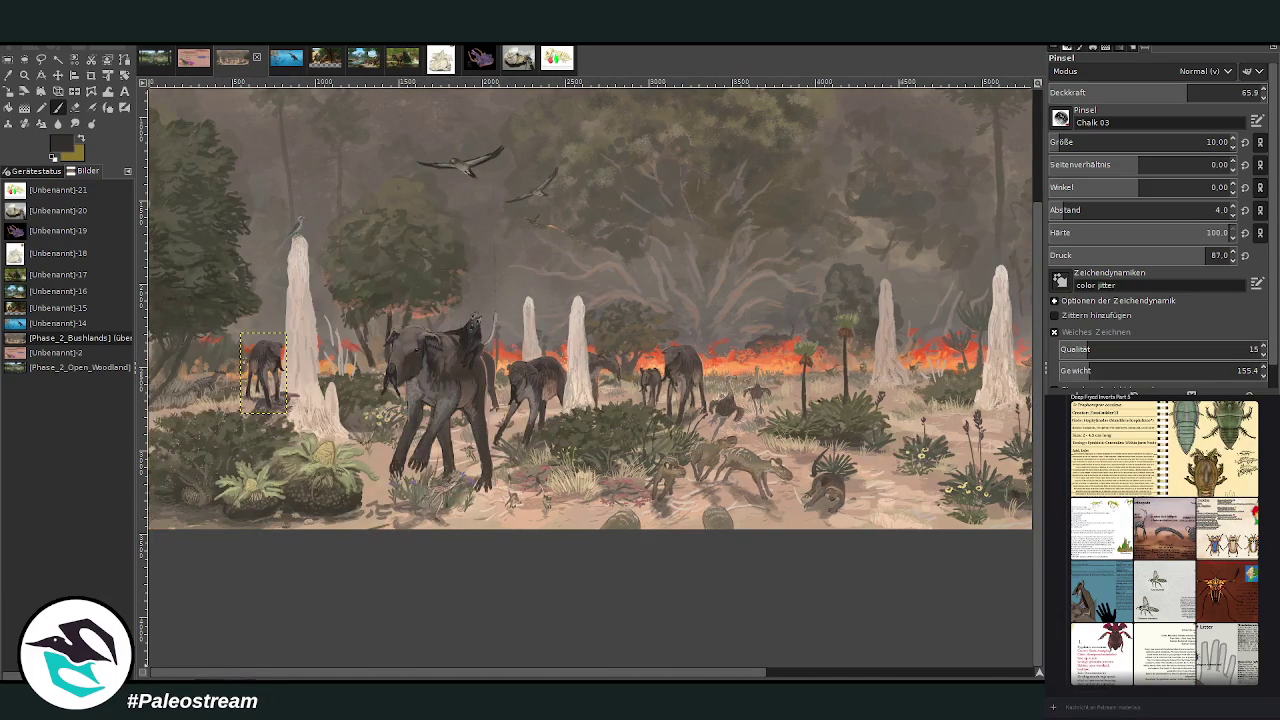
pyautogui.press('Delete')
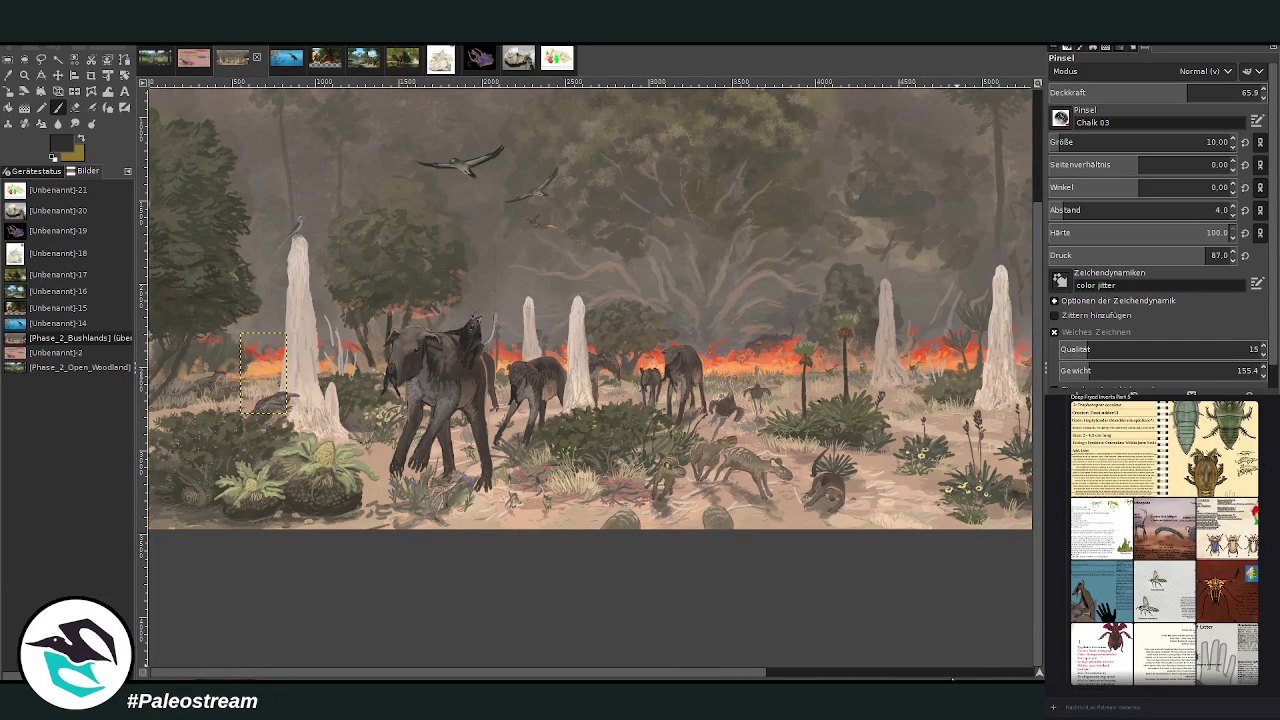
pyautogui.hscroll(10, 951, 678)
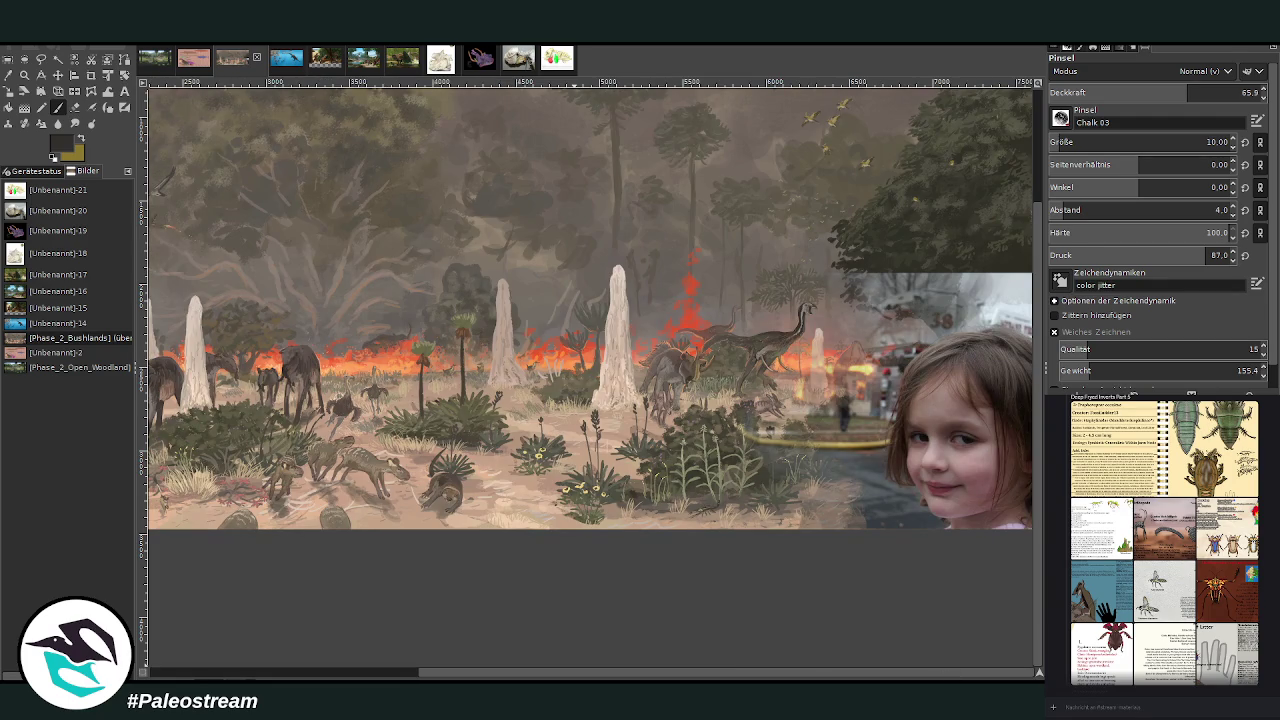
pyautogui.press('-')
pyautogui.press('-')
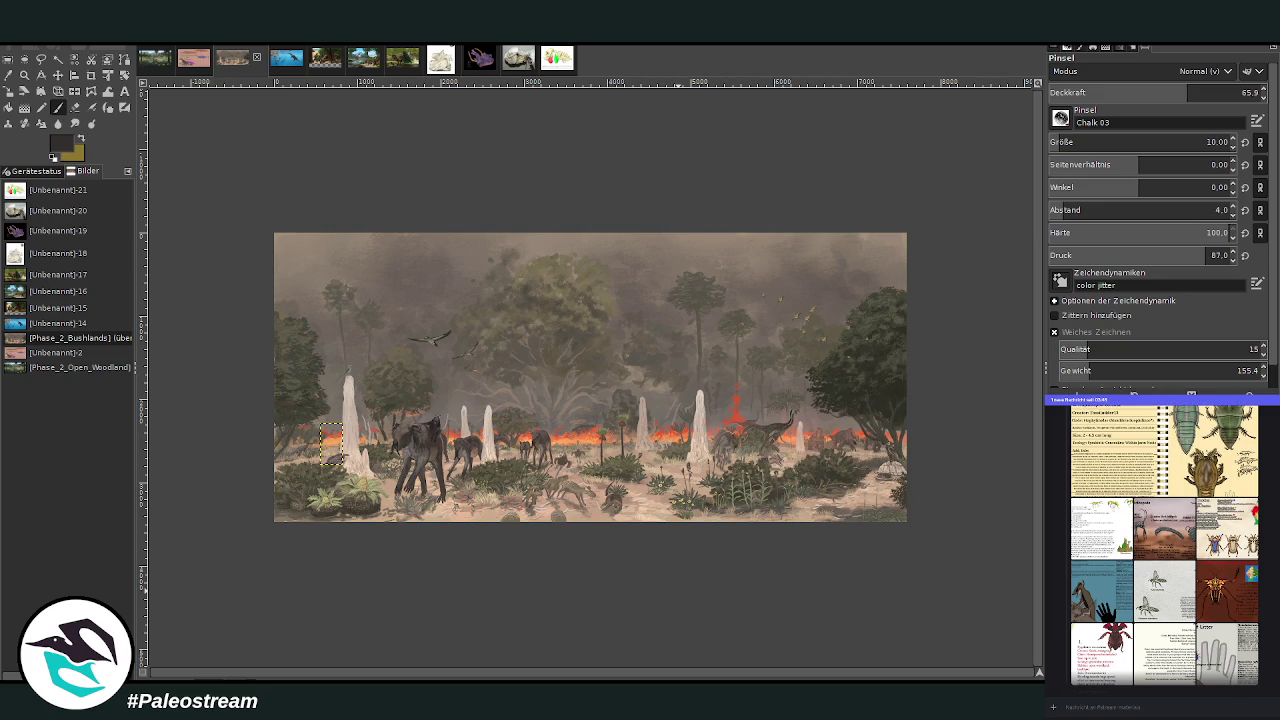
pyautogui.press('z')
pyautogui.moveTo(266, 222); pyautogui.dragTo(912, 521)
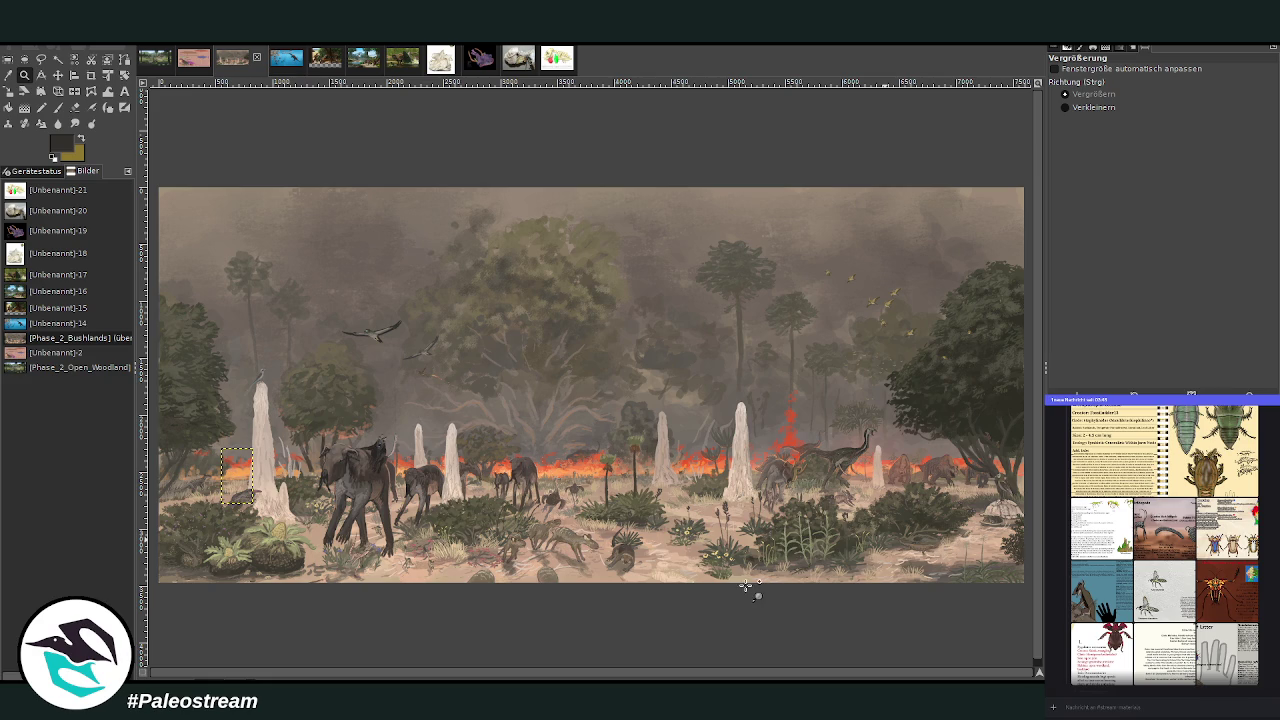
pyautogui.click(58, 75)
pyautogui.click(24, 75)
pyautogui.moveTo(368, 410); pyautogui.dragTo(532, 534)
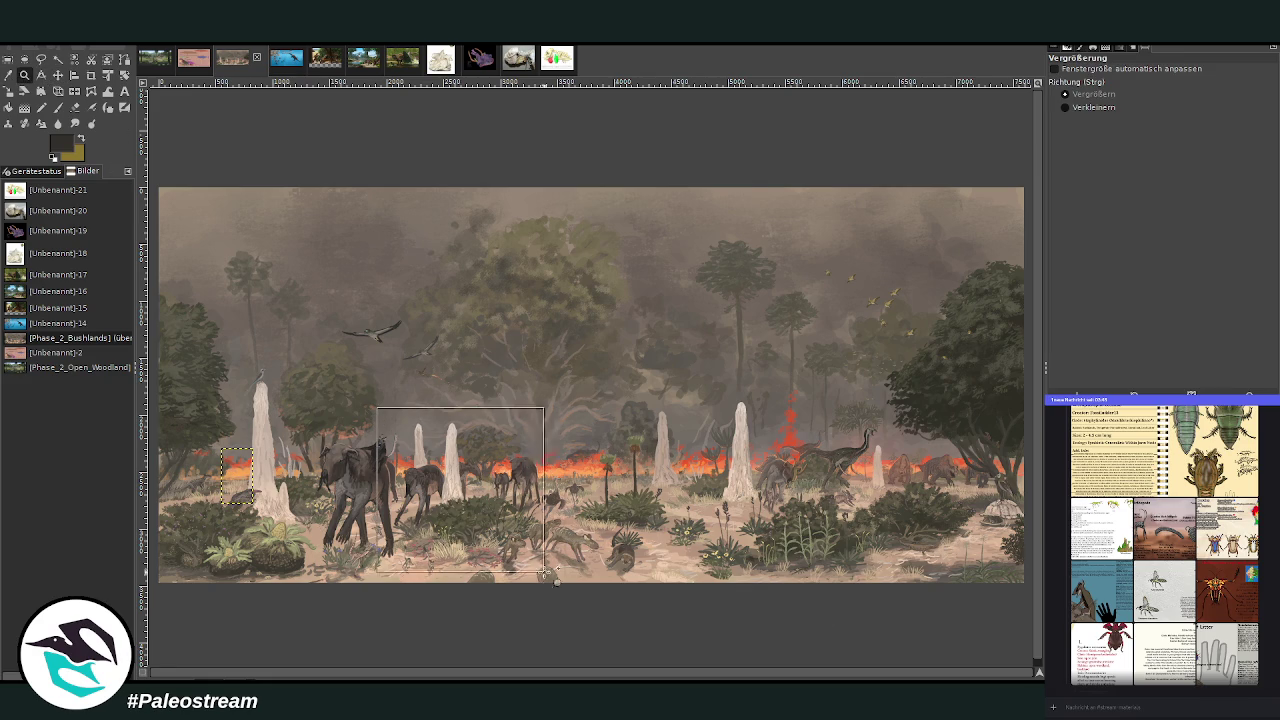
pyautogui.moveTo(451, 673); pyautogui.dragTo(869, 673)
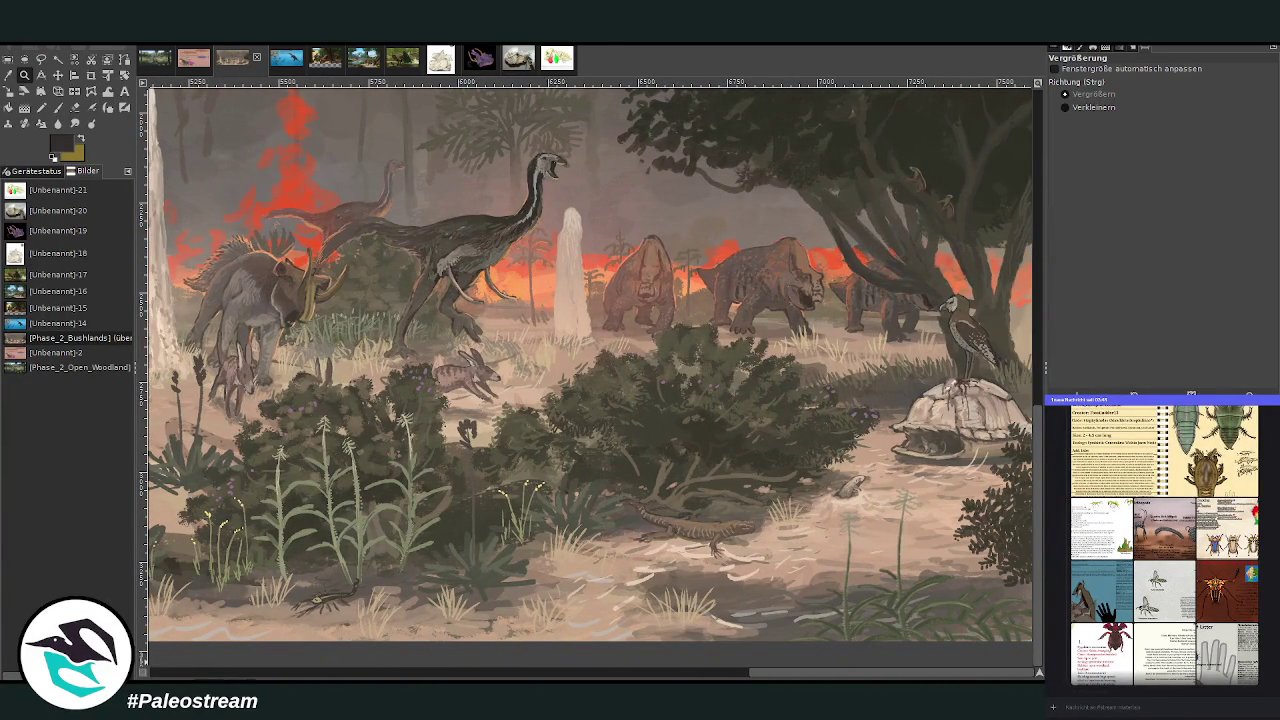
pyautogui.moveTo(869, 673); pyautogui.dragTo(312, 677)
pyautogui.moveTo(204, 677); pyautogui.dragTo(437, 677)
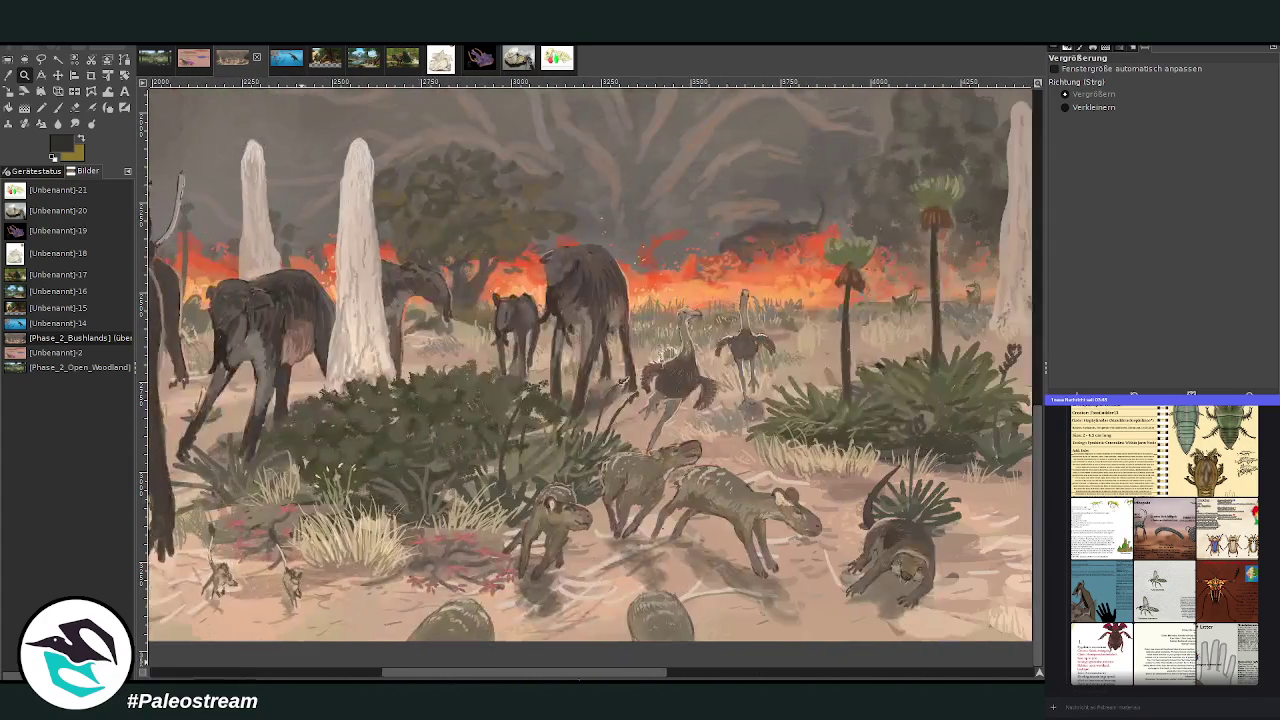
pyautogui.moveTo(578, 678)
pyautogui.mouseDown()
pyautogui.moveTo(821, 677)
pyautogui.moveTo(293, 672)
pyautogui.mouseUp()
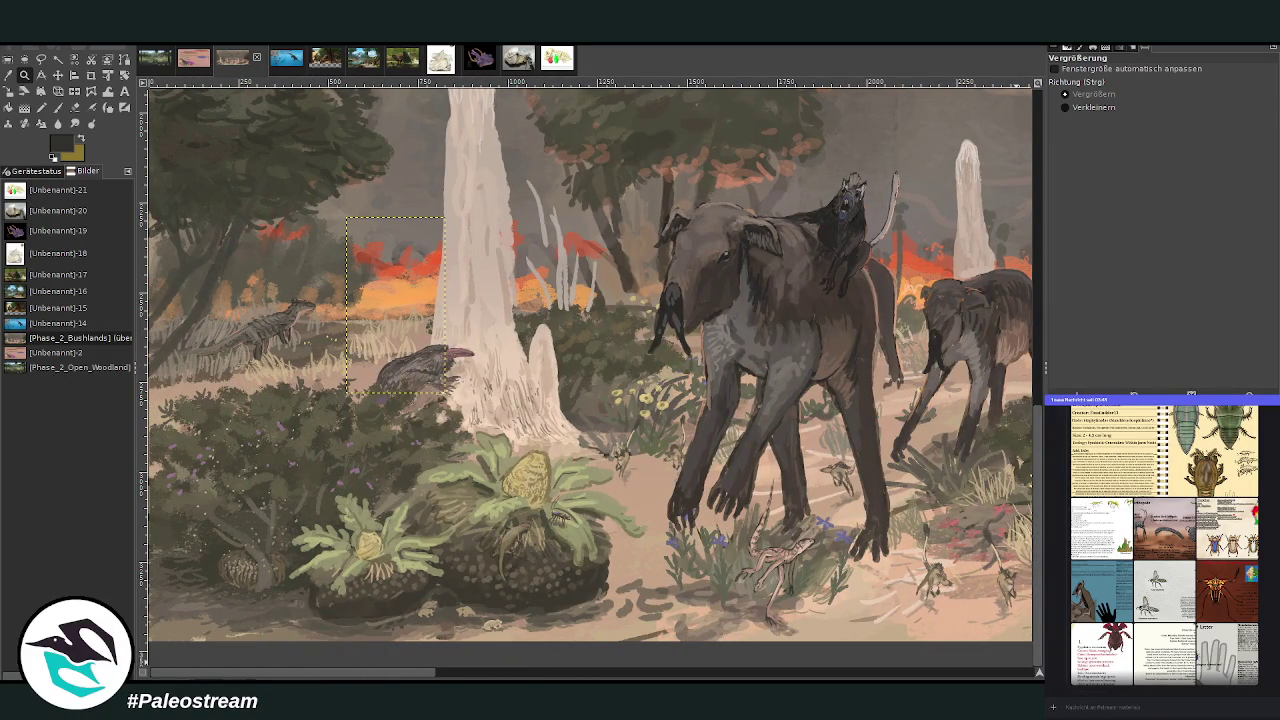
pyautogui.click(1010, 678)
pyautogui.click(1010, 678)
pyautogui.scroll(2, 810, 598)
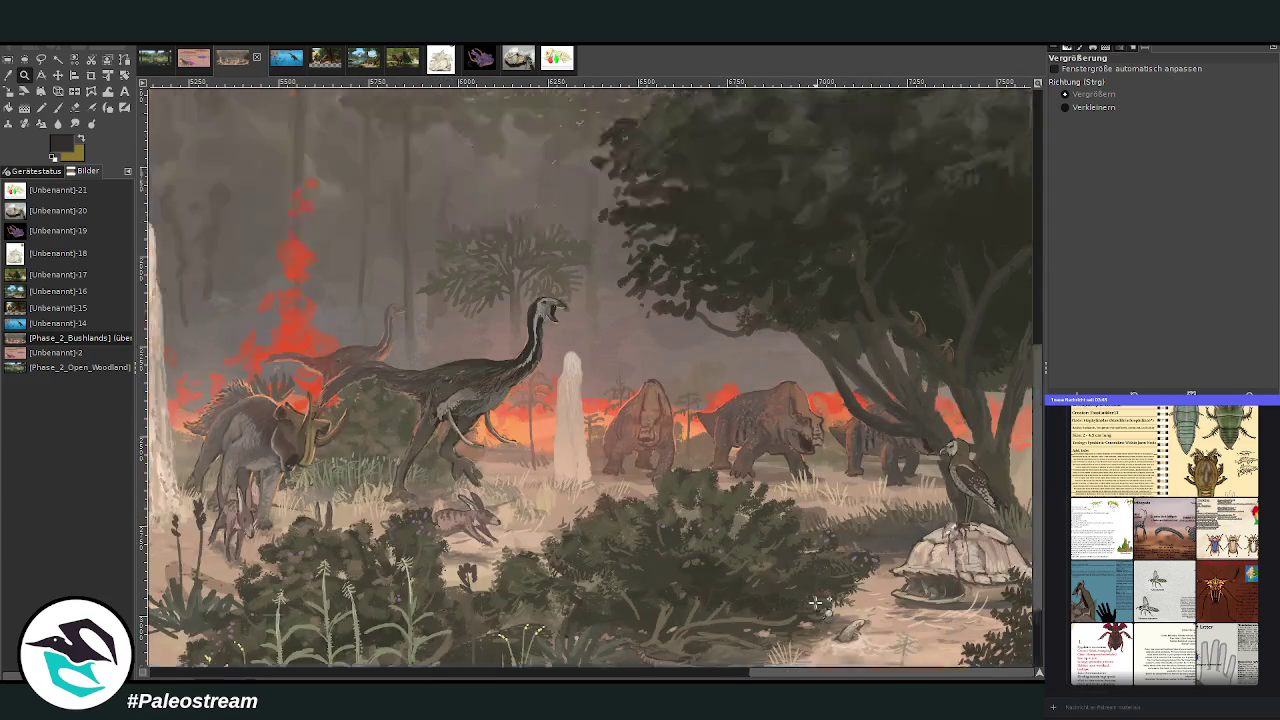
pyautogui.scroll(3, 810, 598)
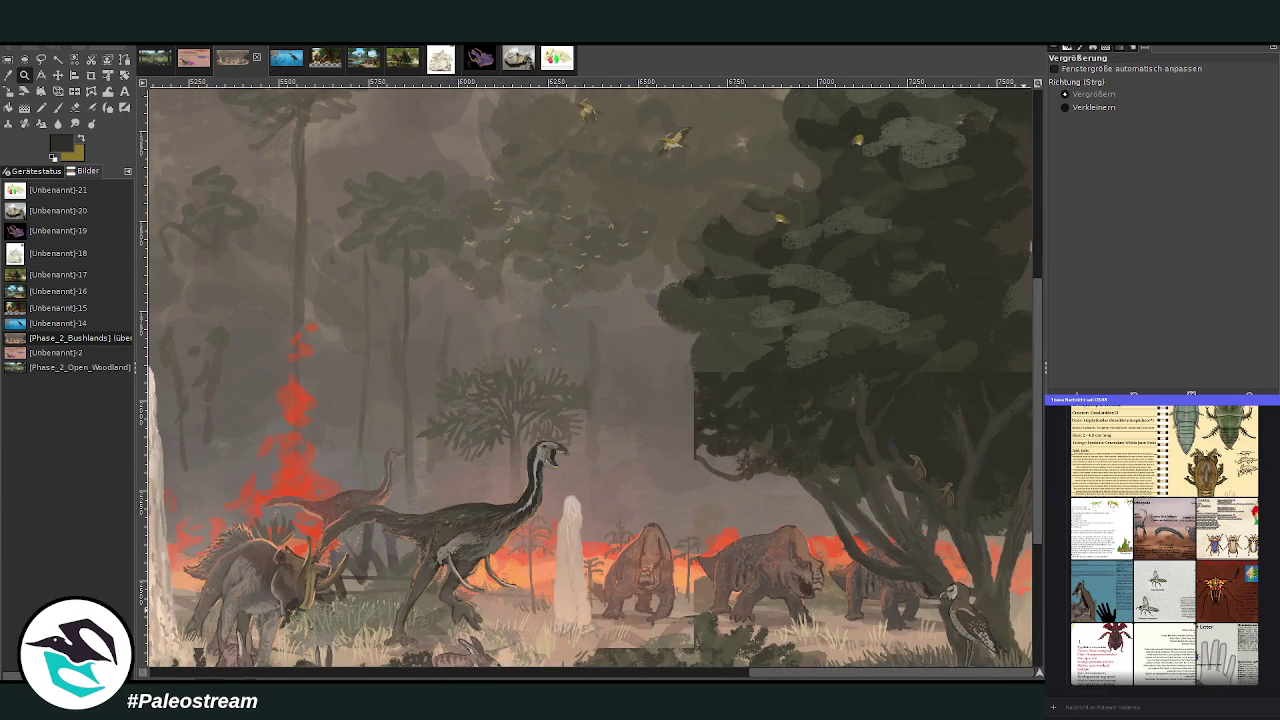
pyautogui.scroll(-3, 790, 545)
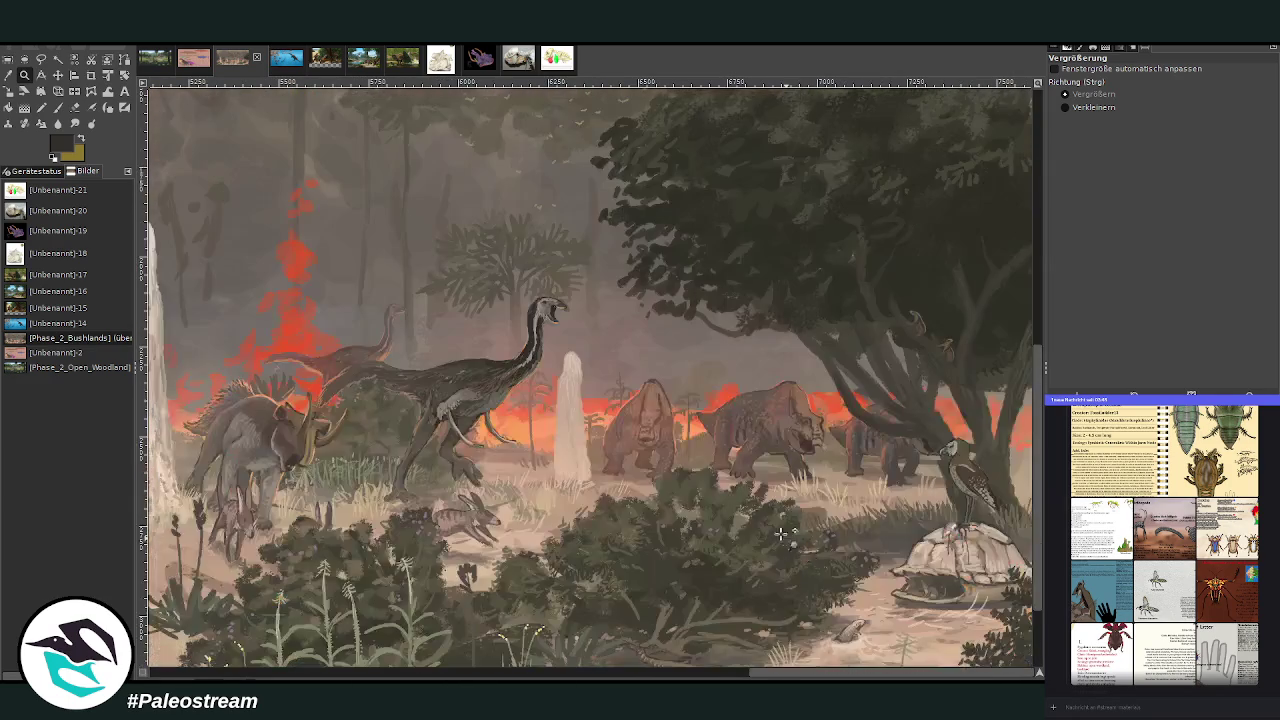
pyautogui.click(1066, 107)
pyautogui.click(704, 304)
pyautogui.click(704, 304)
pyautogui.click(704, 304)
pyautogui.click(704, 304)
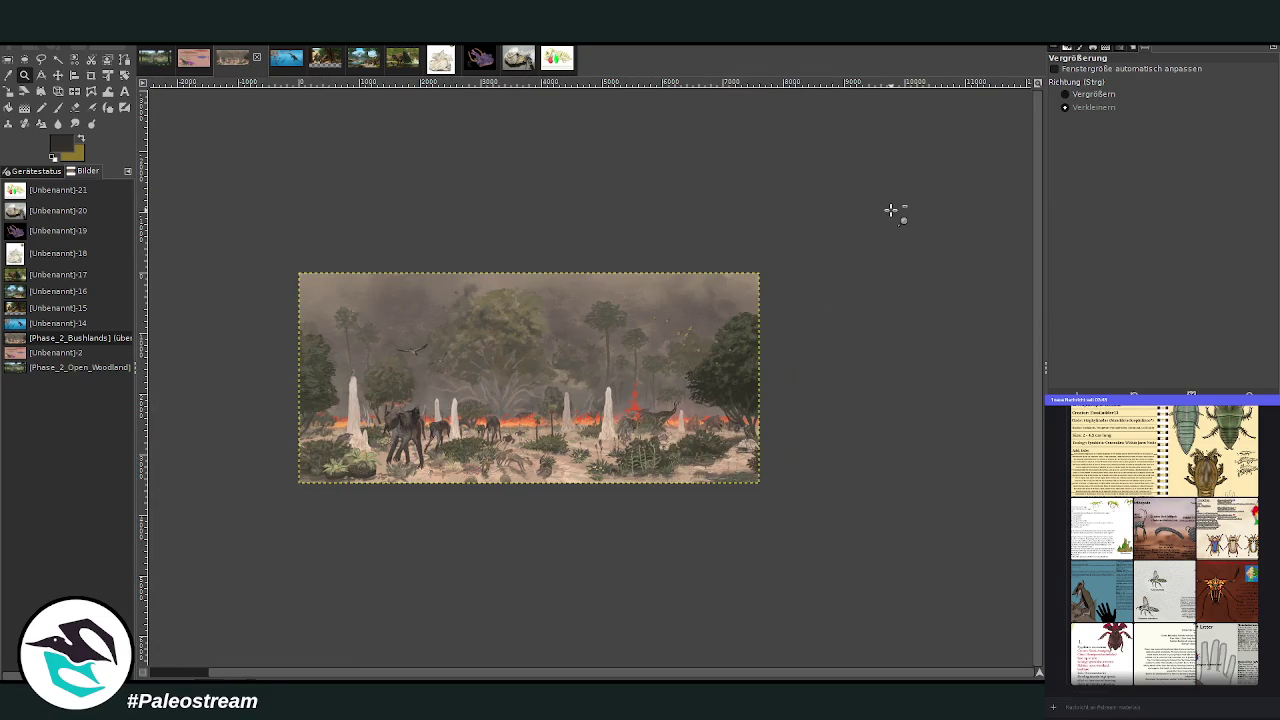
# Step: Zoom into the fire and termite mound area and pan across the foreground animals
pyautogui.click(1077, 94)
pyautogui.moveTo(262, 256); pyautogui.dragTo(820, 472)
pyautogui.moveTo(494, 411); pyautogui.dragTo(648, 500)
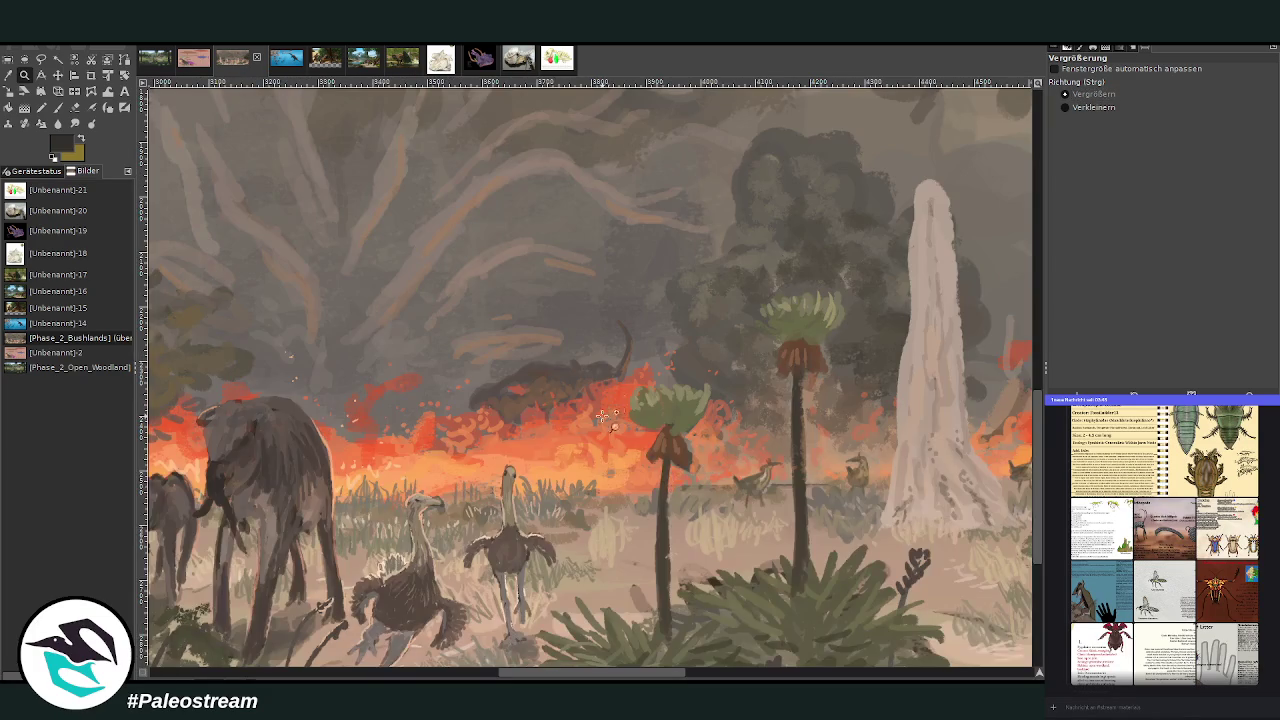
pyautogui.moveTo(617, 672)
pyautogui.mouseDown()
pyautogui.moveTo(867, 672)
pyautogui.moveTo(259, 662)
pyautogui.moveTo(554, 672)
pyautogui.mouseUp()
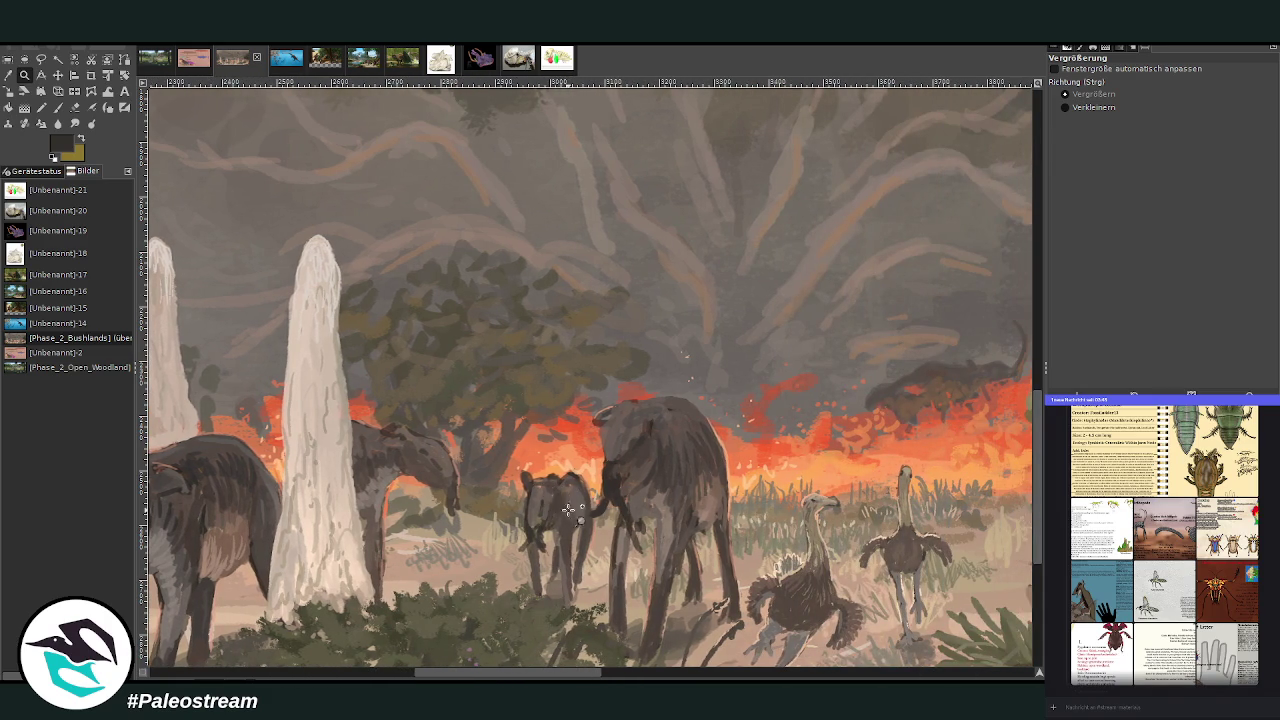
pyautogui.moveTo(561, 672)
pyautogui.mouseDown()
pyautogui.moveTo(433, 678)
pyautogui.moveTo(985, 678)
pyautogui.mouseUp()
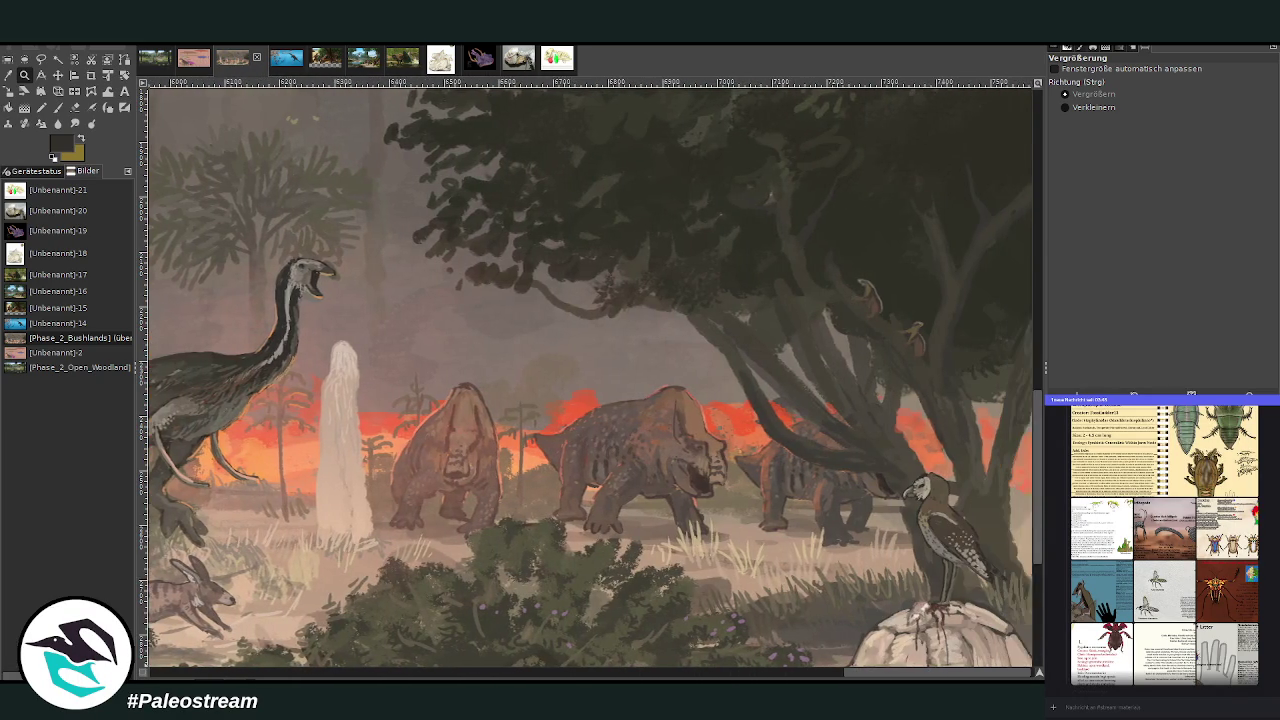
pyautogui.scroll(-3, 772, 520)
pyautogui.moveTo(868, 677); pyautogui.dragTo(508, 676)
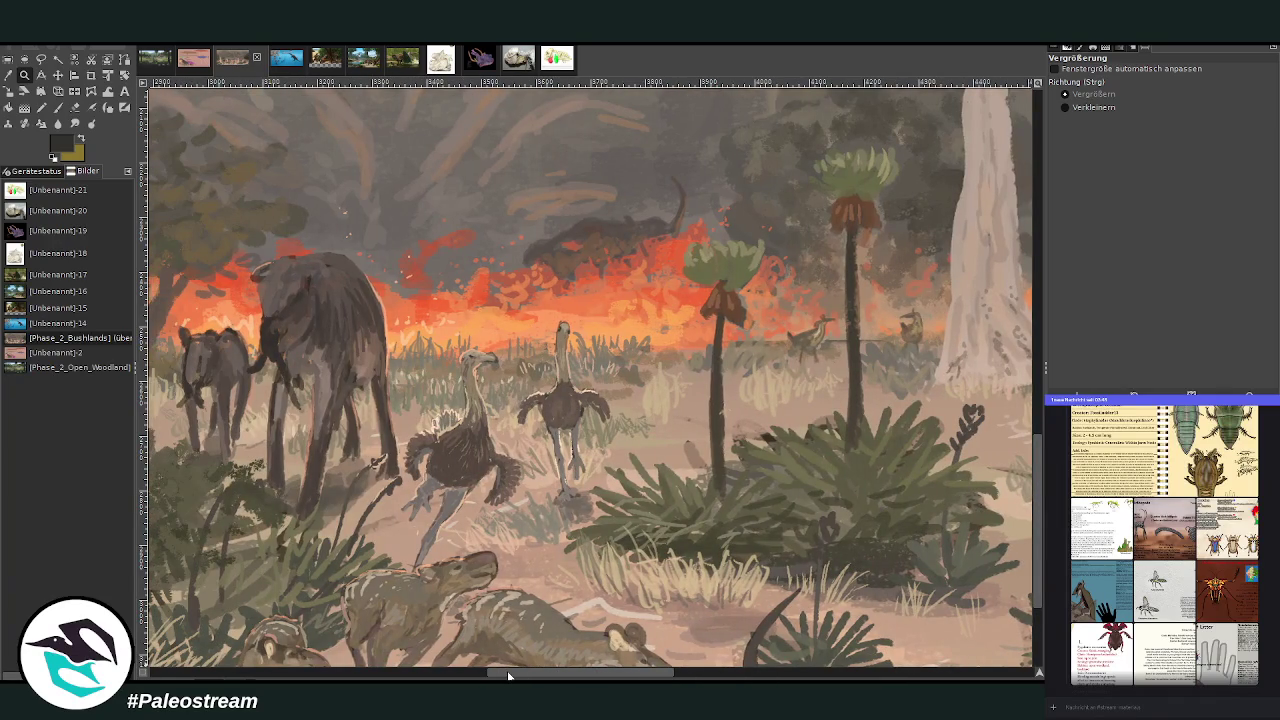
pyautogui.scroll(-4, 560, 557)
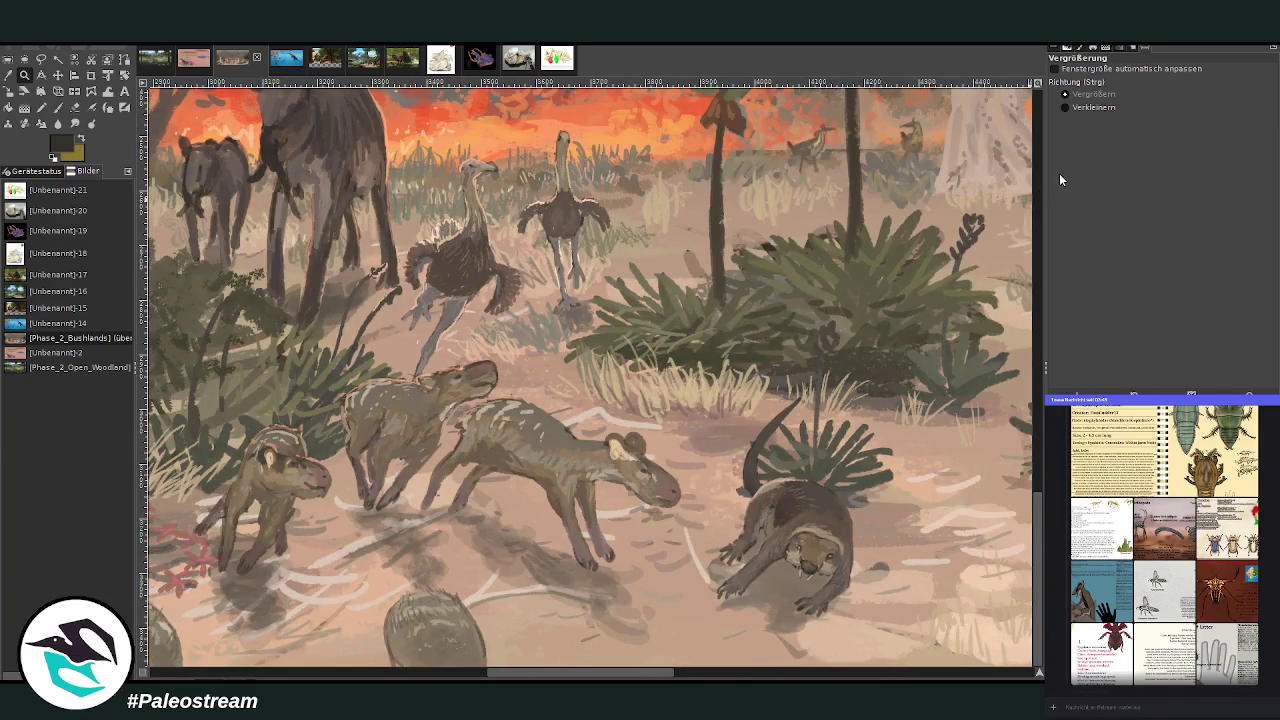
# Step: Zoom out step by step until the whole savanna painting fits the view
pyautogui.keyDown('ctrl'); pyautogui.click(610, 436); pyautogui.keyUp('ctrl')
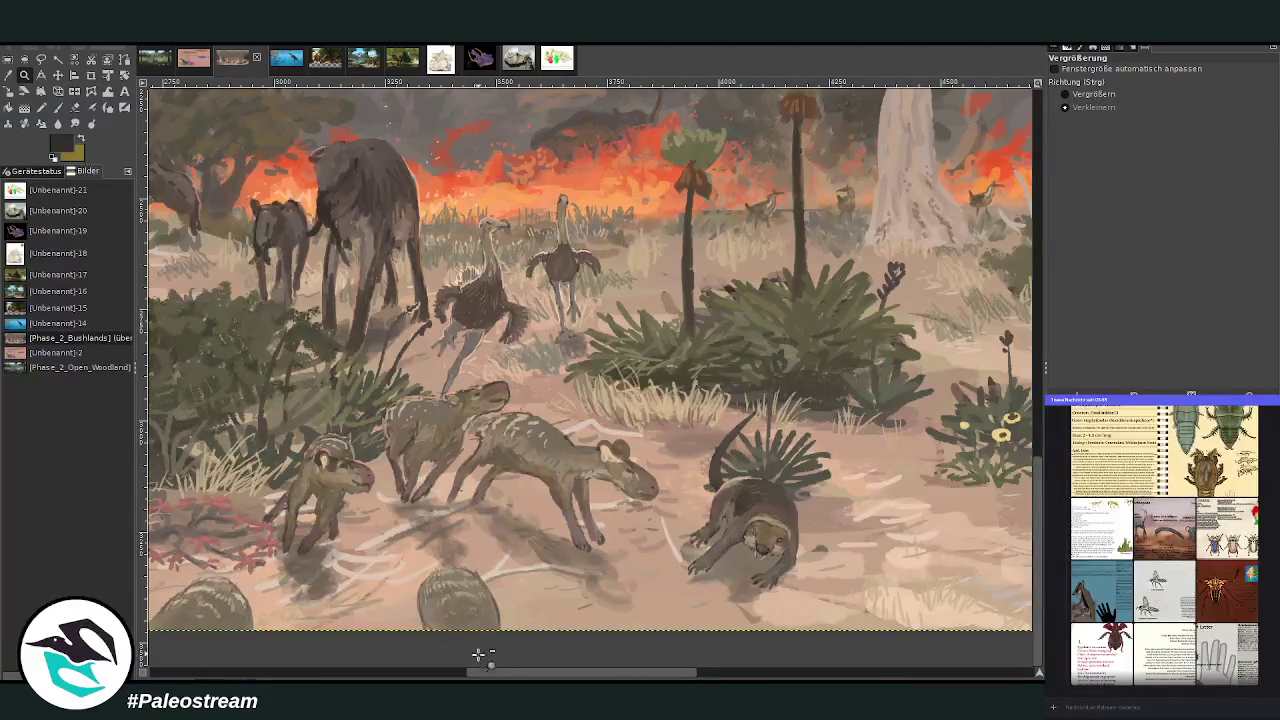
pyautogui.moveTo(488, 676); pyautogui.dragTo(304, 676)
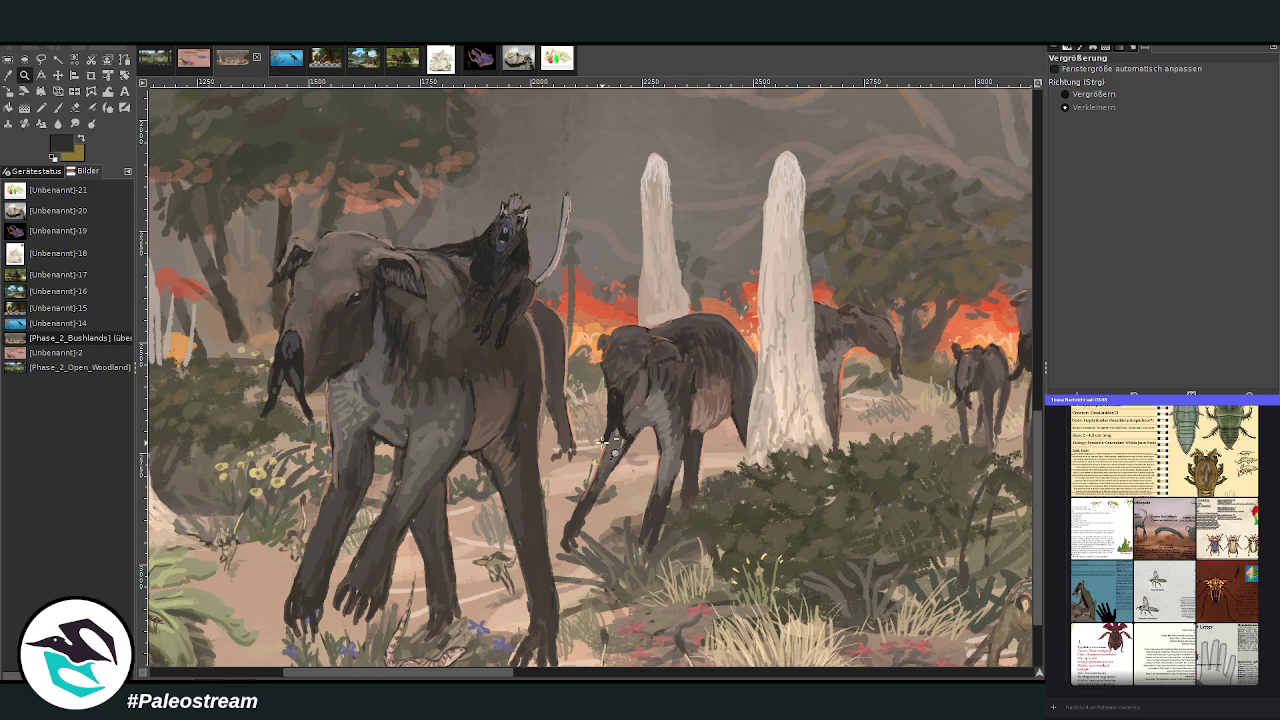
pyautogui.click(604, 441)
pyautogui.click(604, 441)
pyautogui.click(604, 441)
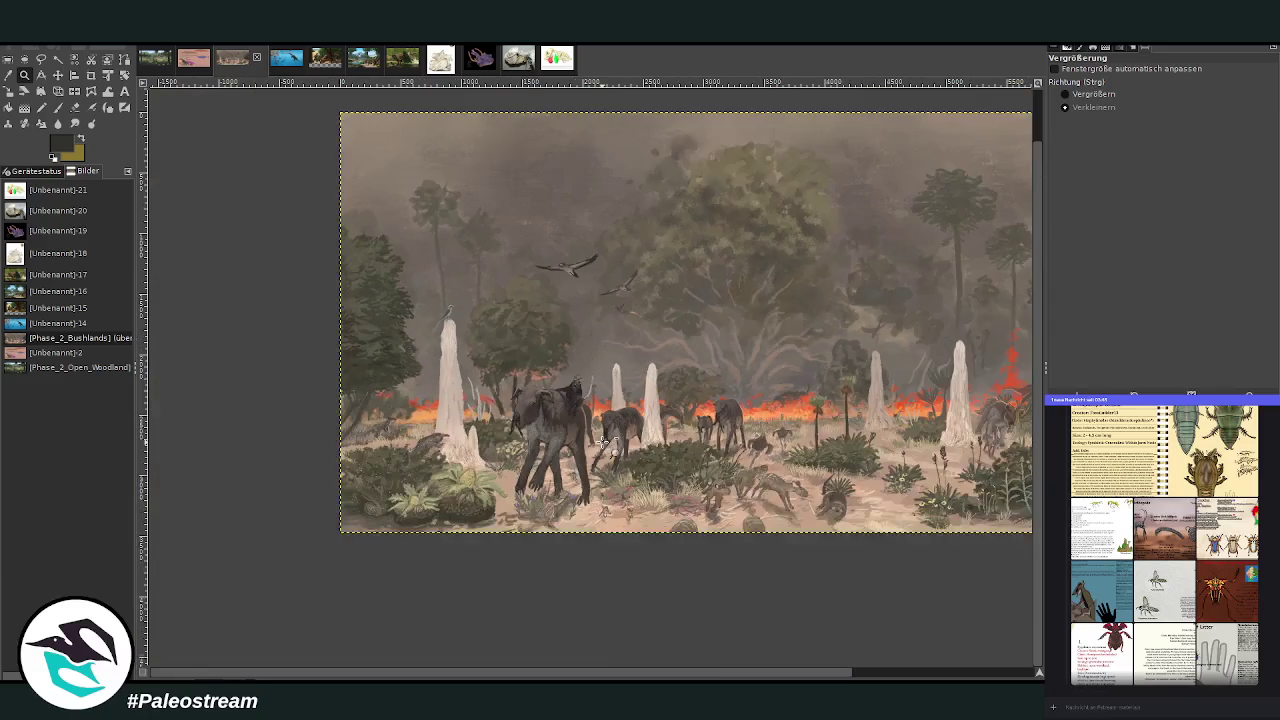
pyautogui.click(954, 676)
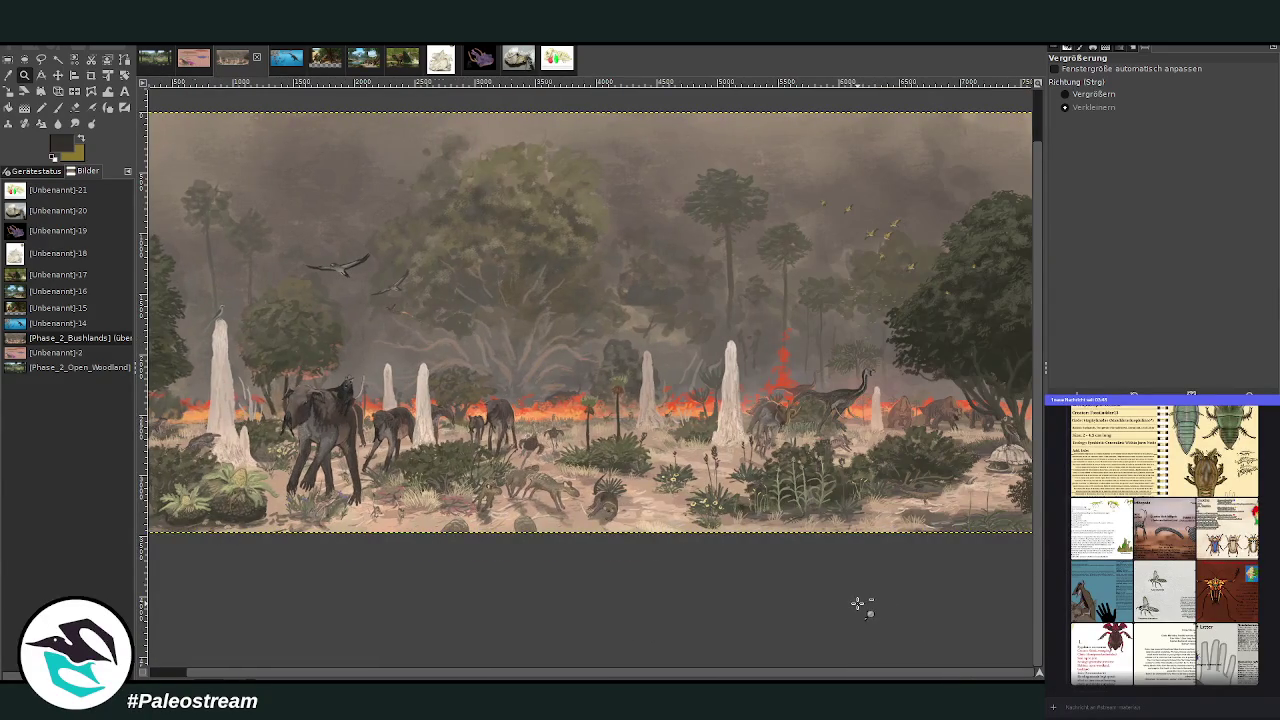
pyautogui.click(852, 600)
pyautogui.click(1066, 94)
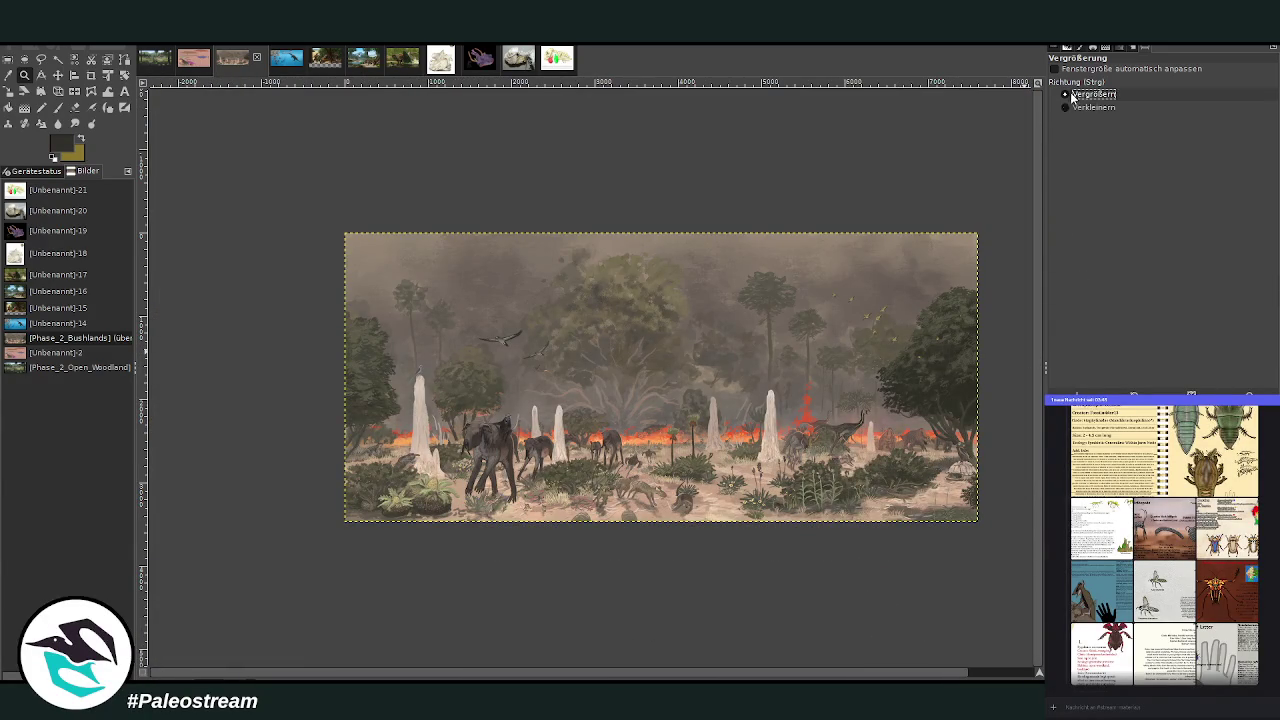
pyautogui.moveTo(342, 228)
pyautogui.mouseDown()
pyautogui.moveTo(705, 474)
pyautogui.moveTo(988, 532)
pyautogui.mouseUp()
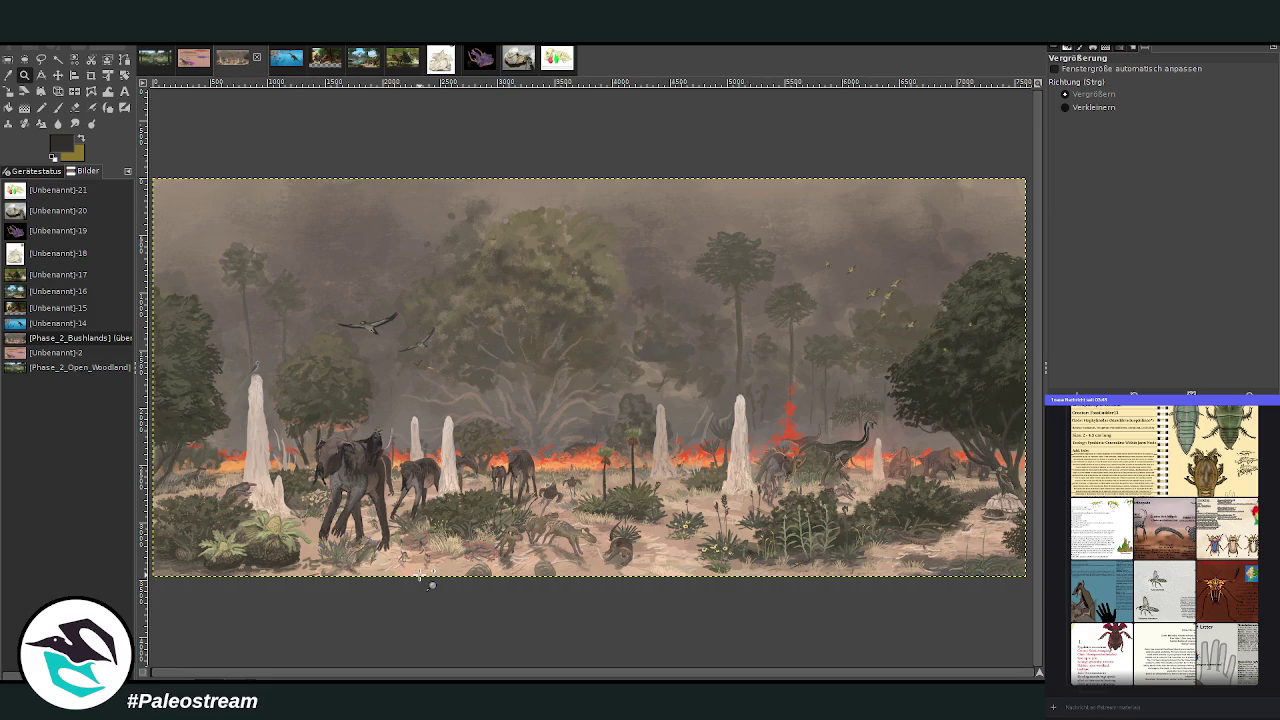
pyautogui.click(452, 500)
pyautogui.click(1110, 107)
pyautogui.click(890, 300)
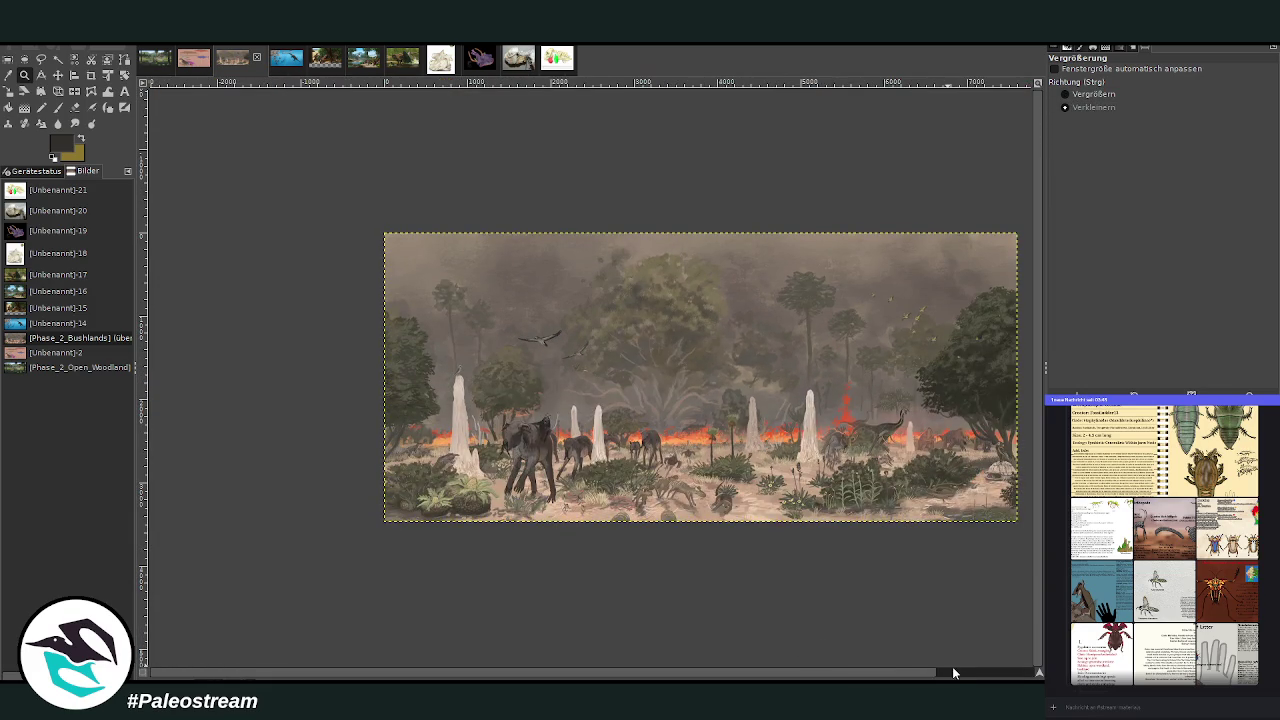
pyautogui.click(1086, 94)
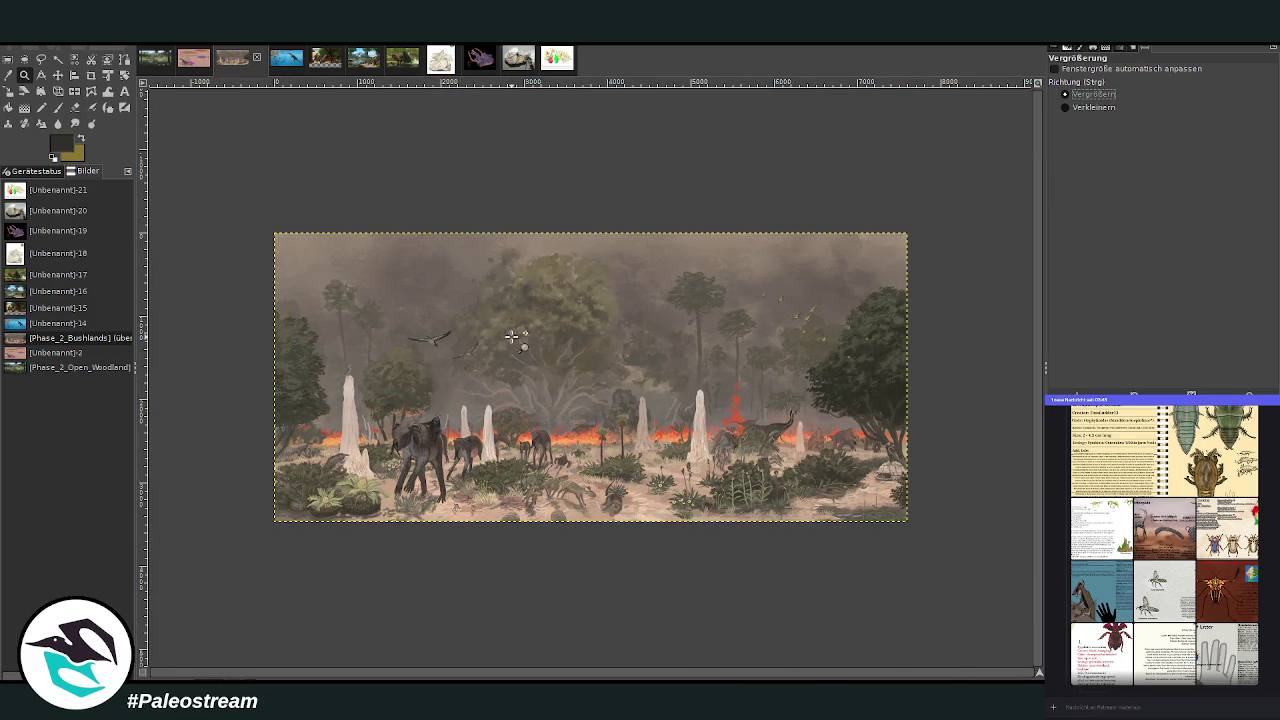
pyautogui.moveTo(450, 338); pyautogui.dragTo(505, 390)
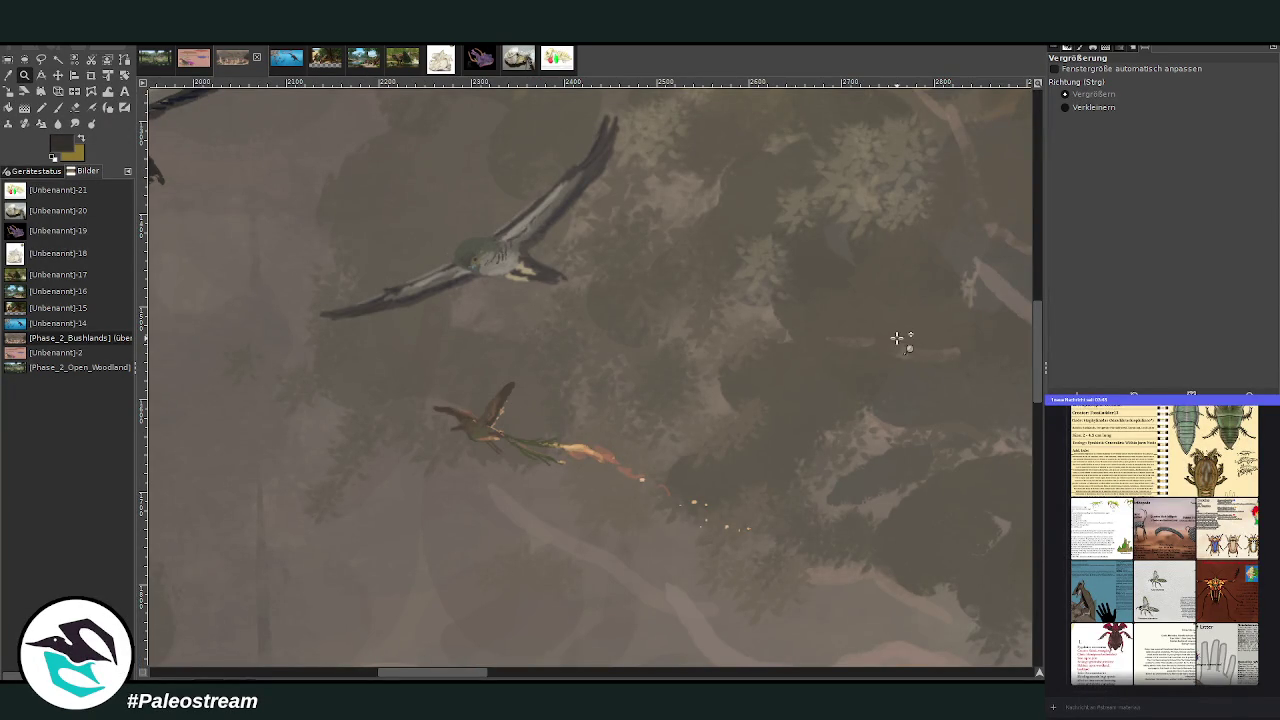
pyautogui.click(1073, 106)
pyautogui.click(737, 398)
pyautogui.click(737, 398)
pyautogui.click(737, 398)
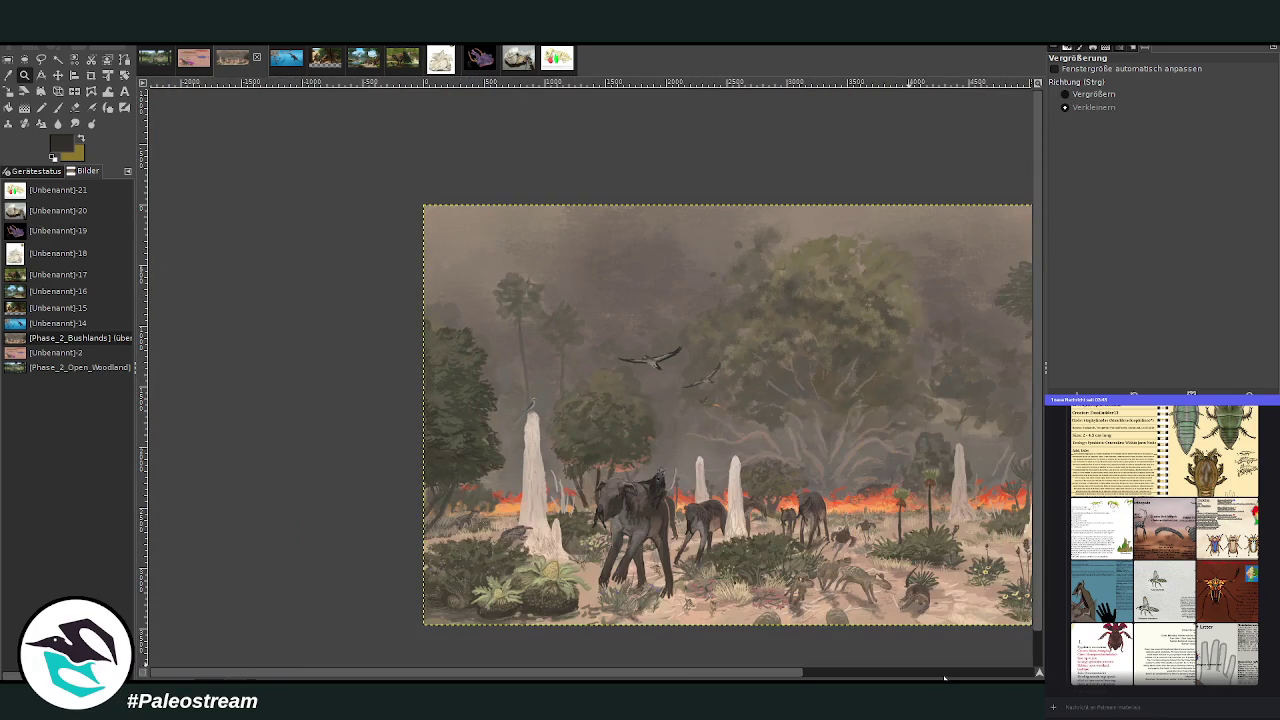
pyautogui.click(942, 678)
pyautogui.scroll(-1, 697, 512)
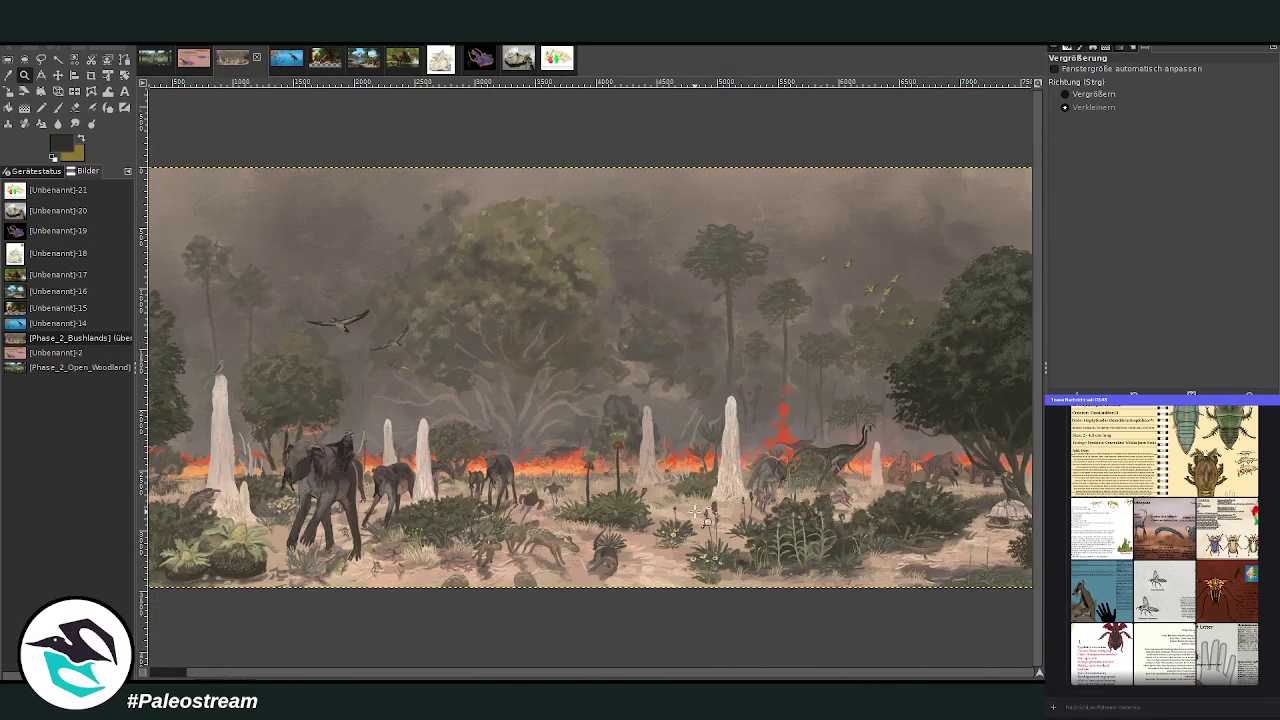
pyautogui.click(697, 512)
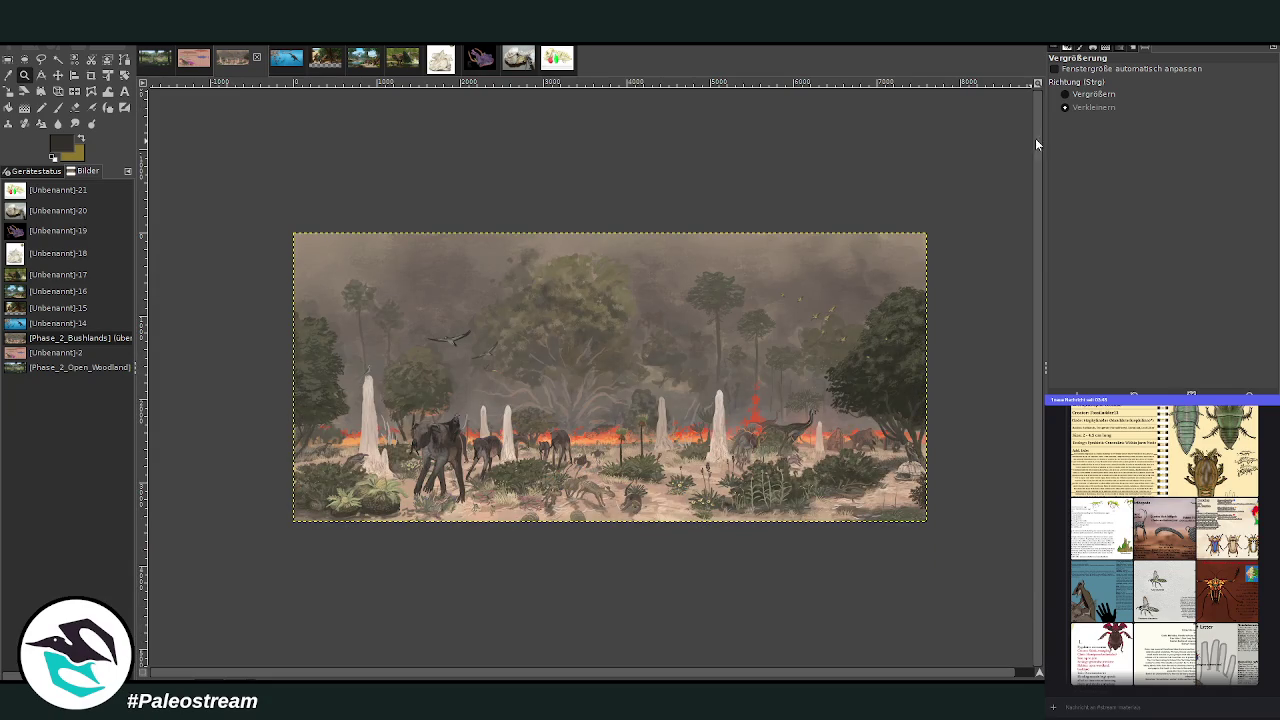
# Step: Zoom in so the whole savanna painting fills the window width
pyautogui.click(1070, 94)
pyautogui.moveTo(286, 221); pyautogui.dragTo(933, 520)
pyautogui.scroll(-1, 720, 400)
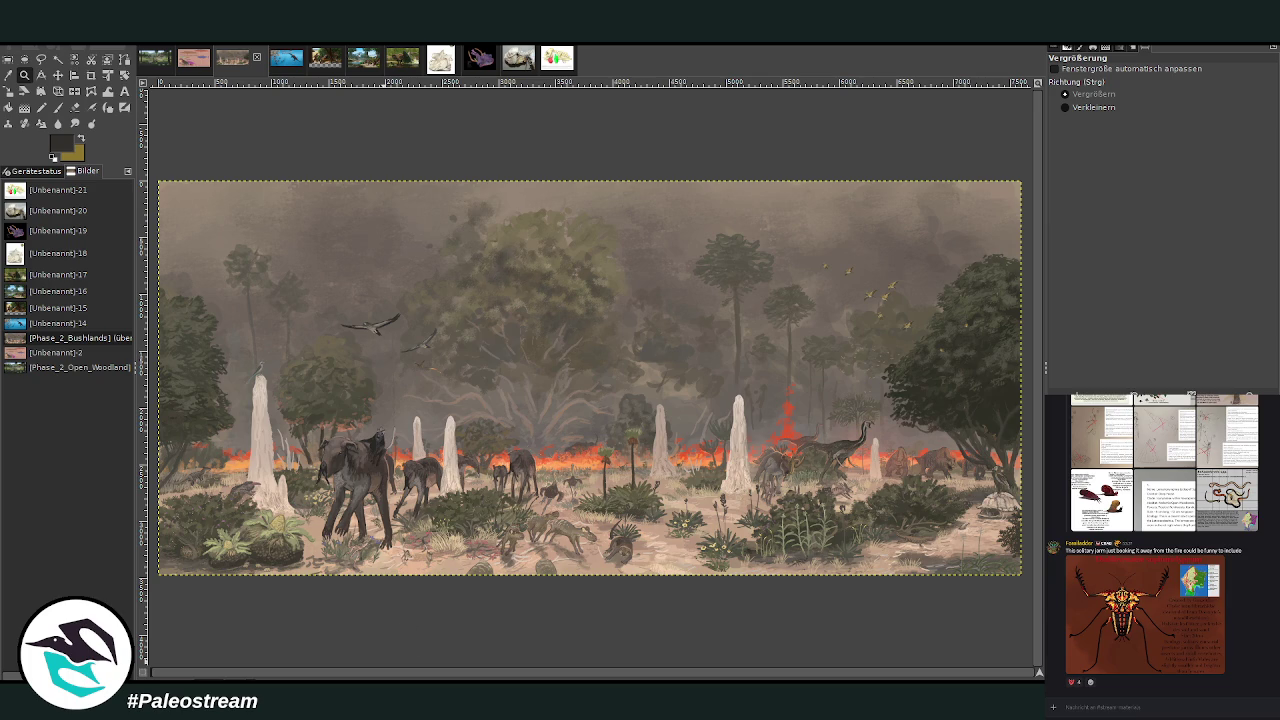
# Step: Scroll to the insect reference sheets and briefly enlarge the shared beetle image
pyautogui.scroll(2, 1149, 681)
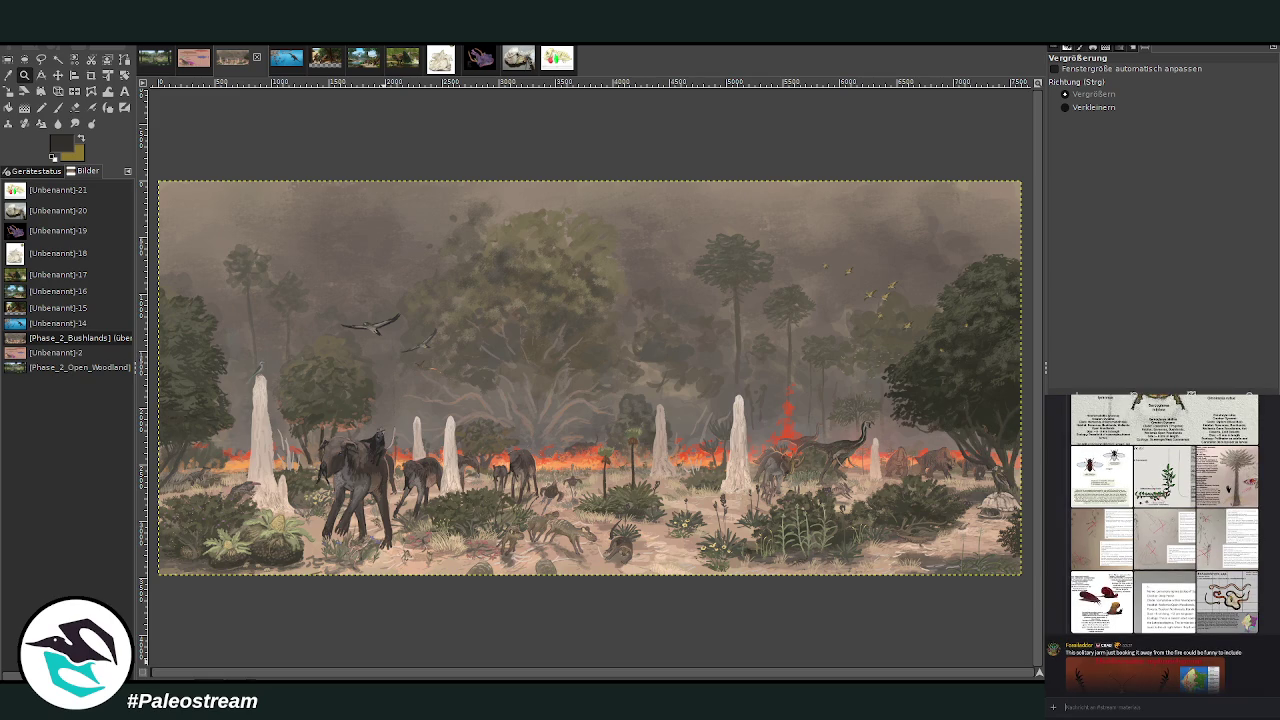
pyautogui.scroll(-2, 1162, 543)
pyautogui.click(1175, 618)
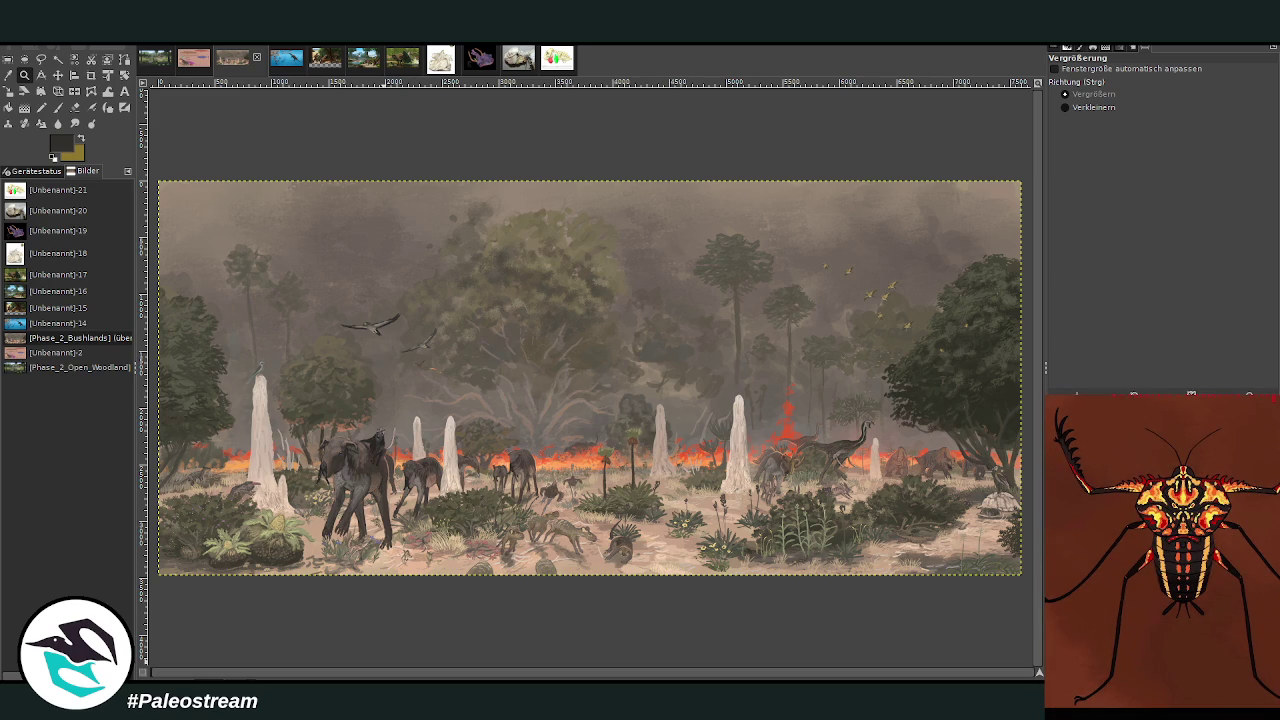
pyautogui.press('Escape')
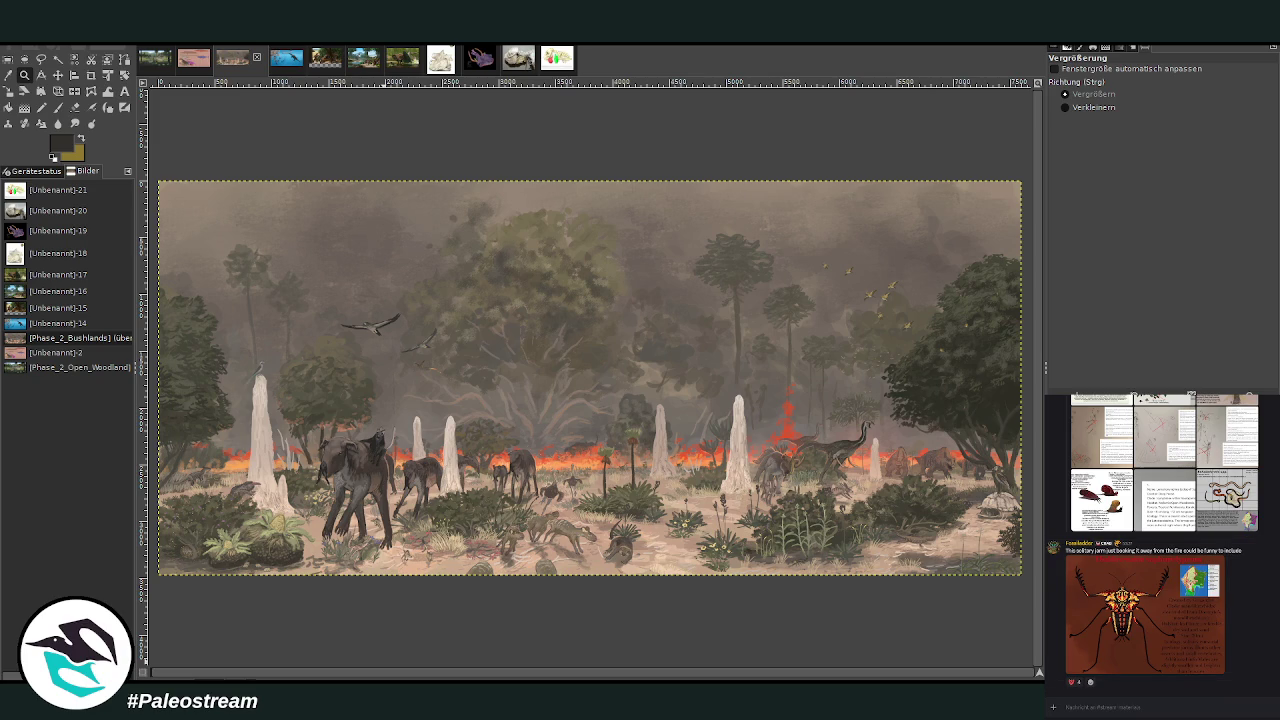
pyautogui.scroll(3, 1264, 626)
pyautogui.scroll(2, 1264, 626)
pyautogui.scroll(2, 1264, 626)
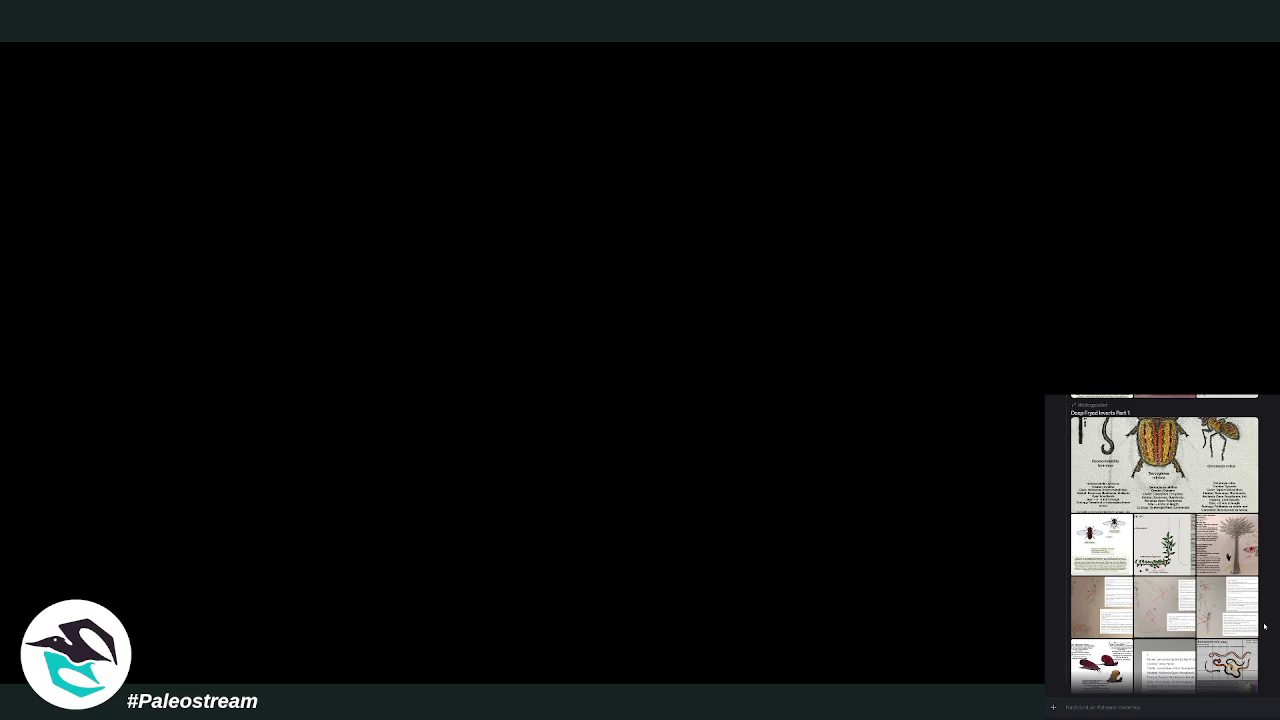
pyautogui.scroll(1, 1264, 626)
pyautogui.scroll(2, 1264, 626)
pyautogui.click(1185, 575)
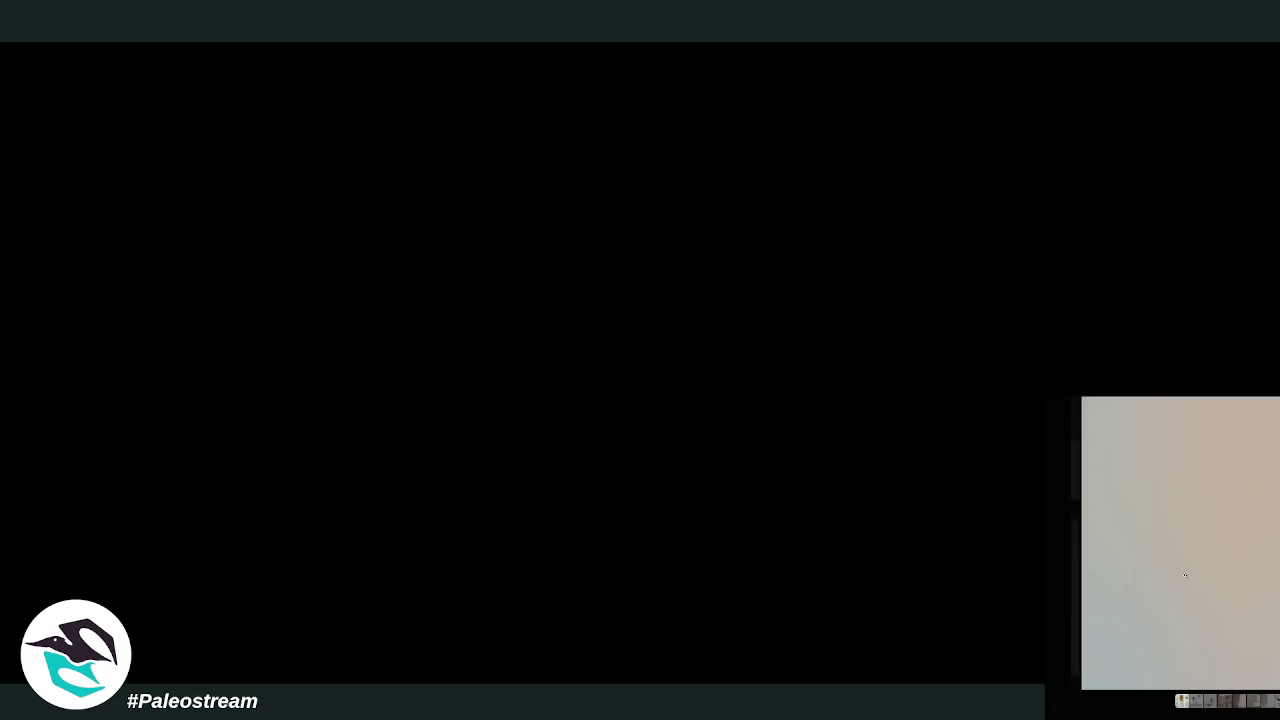
pyautogui.press('Escape')
pyautogui.scroll(-2, 1185, 575)
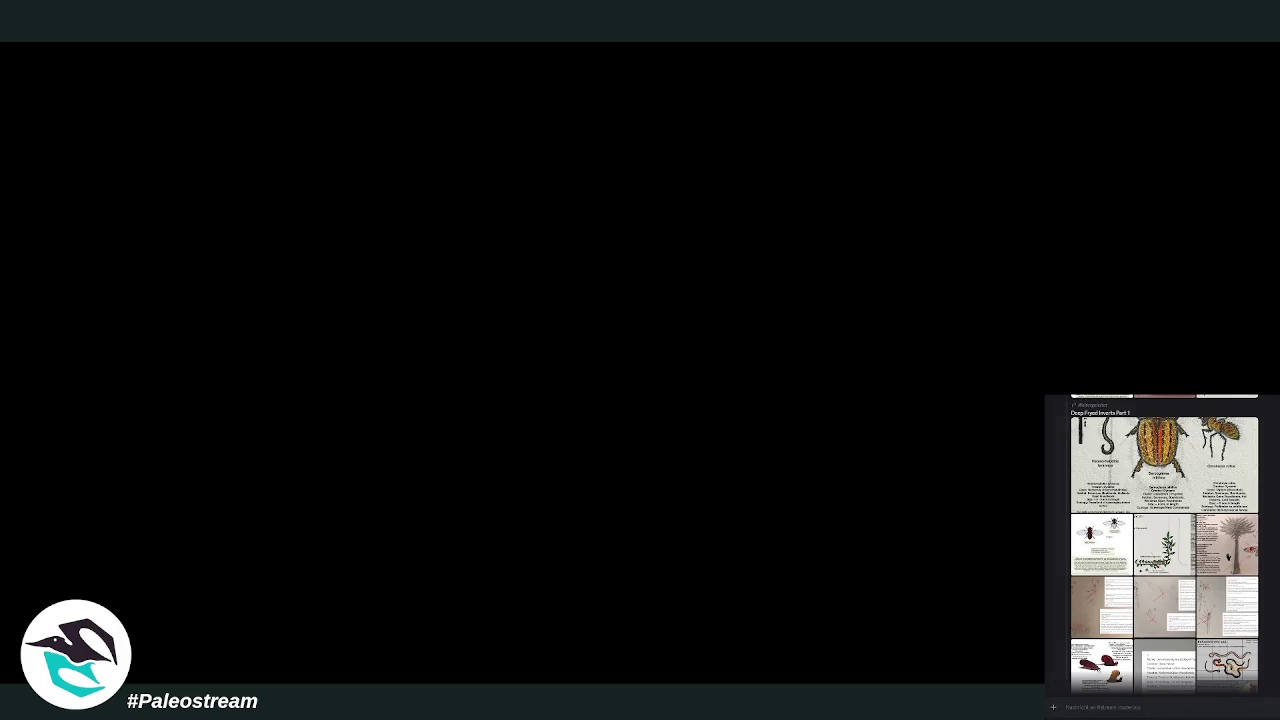
pyautogui.scroll(3, 1162, 543)
pyautogui.scroll(1, 1162, 543)
pyautogui.scroll(-3, 1162, 543)
pyautogui.scroll(-4, 1162, 543)
pyautogui.click(1196, 600)
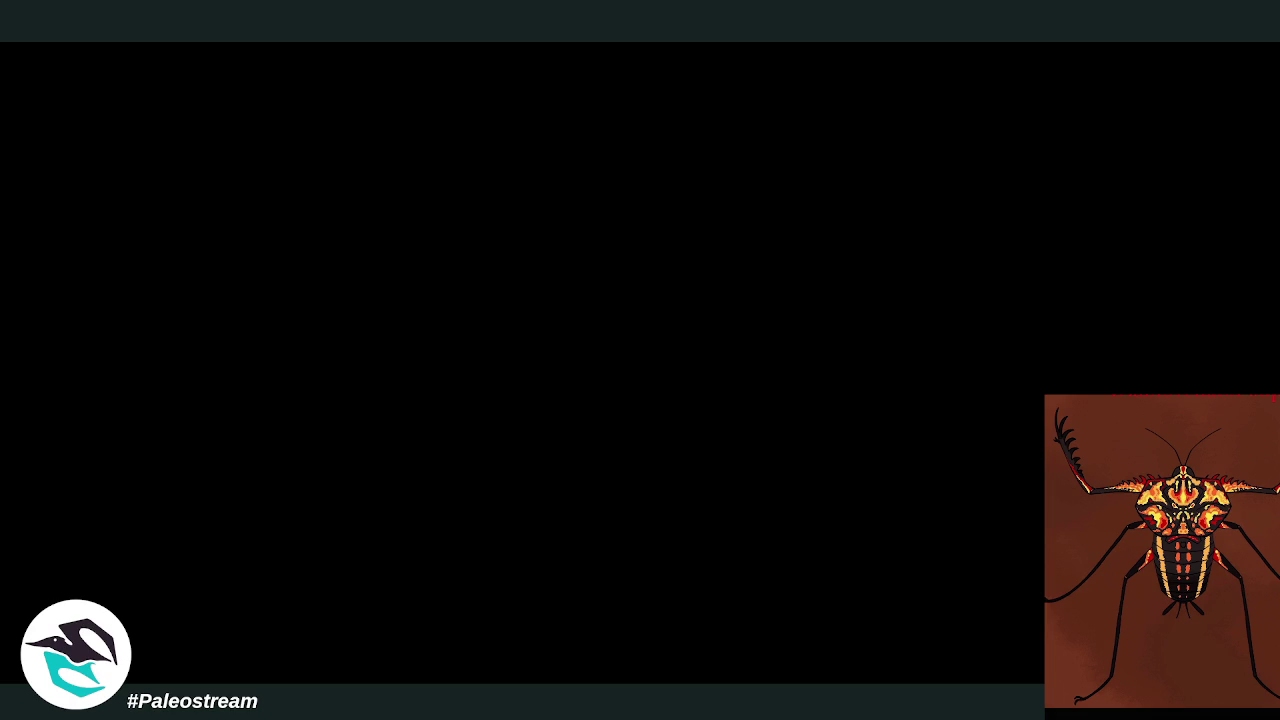
pyautogui.click(1271, 607)
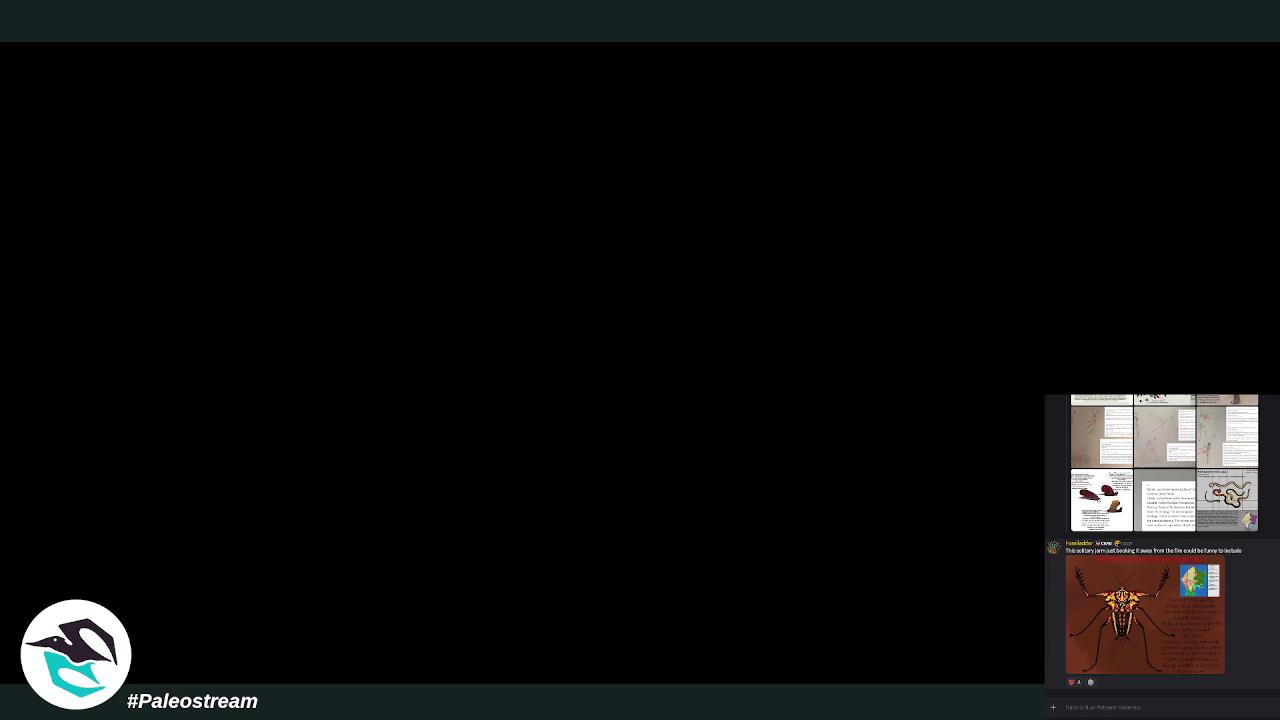
pyautogui.scroll(1, 1162, 540)
pyautogui.scroll(3, 1162, 540)
pyautogui.scroll(3, 1162, 540)
pyautogui.scroll(3, 1162, 540)
pyautogui.scroll(1, 1162, 544)
pyautogui.scroll(1, 1162, 544)
pyautogui.scroll(1, 1162, 544)
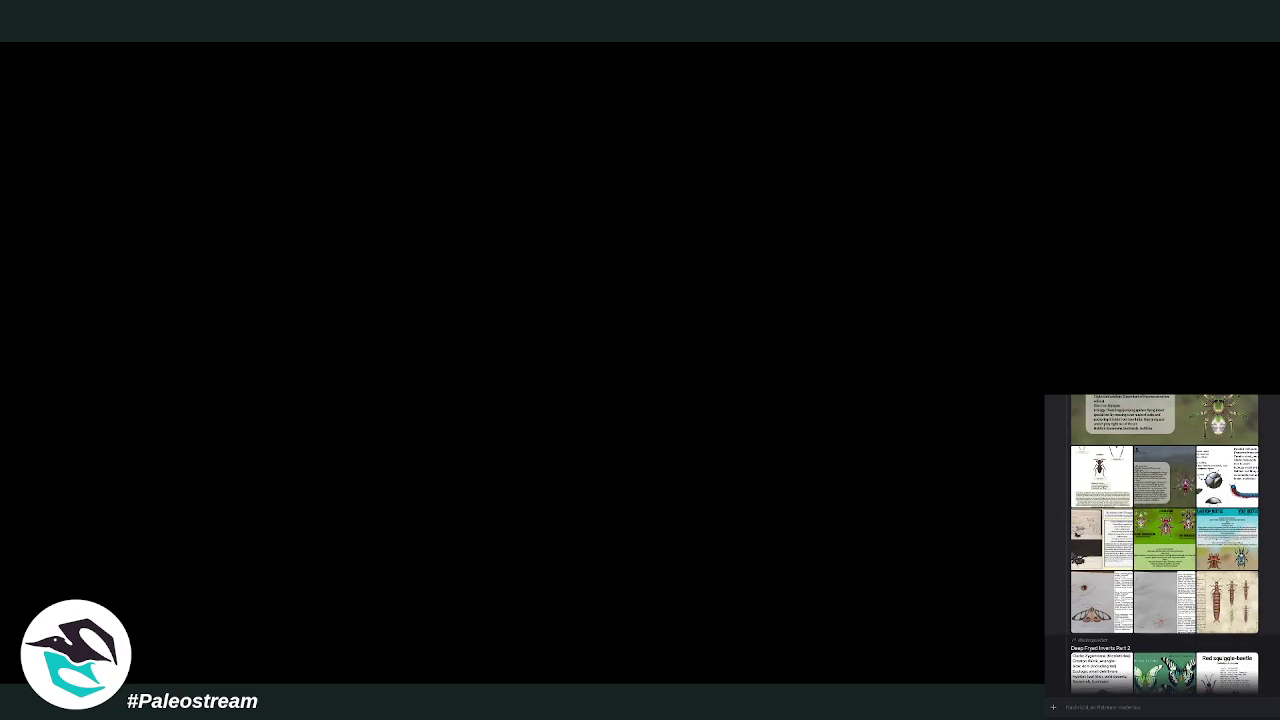
pyautogui.click(1224, 604)
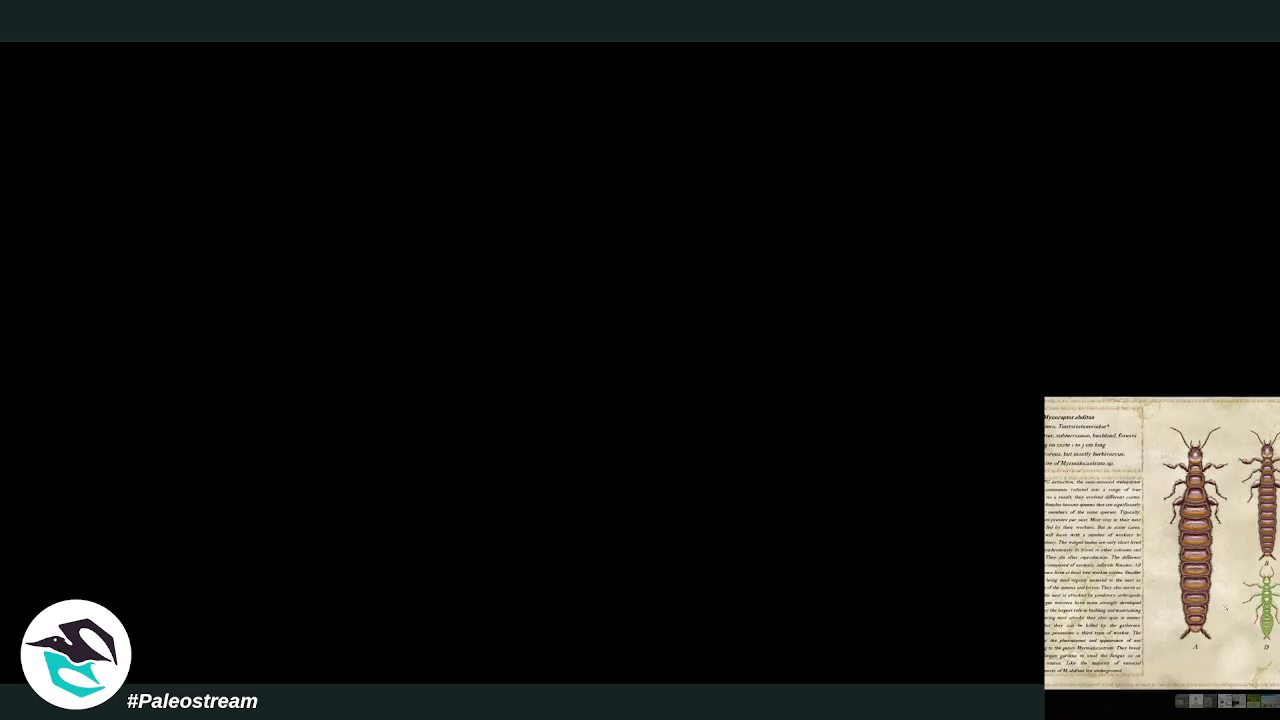